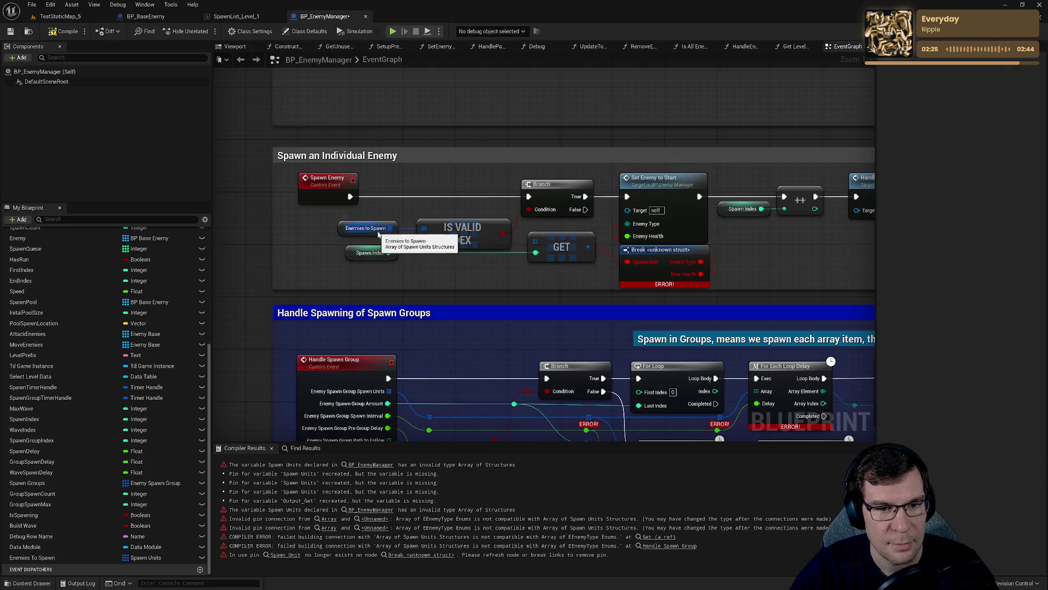
Duplicate the Enemies to Spawn getter and add a GET array node from it.
click(342, 231)
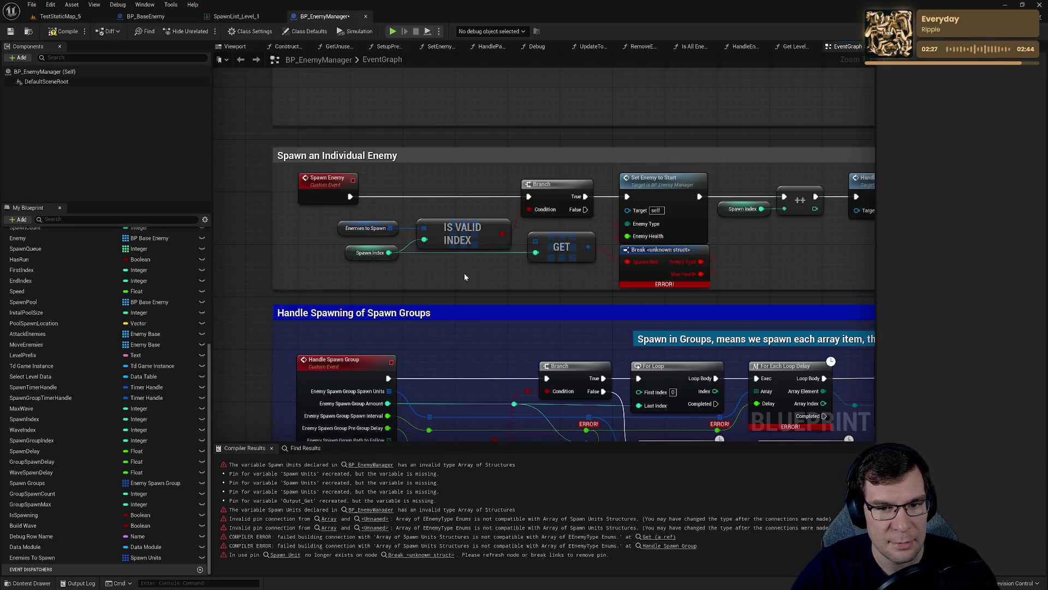
key(ctrl+c)
key(ctrl+v)
mouse_move(515, 278)
mouse_down()
mouse_move(549, 296)
mouse_move(340, 299)
mouse_move(388, 252)
mouse_up()
text(get)
key(Return)
Add a Break Spawn Units node off GET and wire its Max Health into Enemy Health.
drag(608, 305, 788, 264)
text(vre)
key(BackSpace)
key(BackSpace)
key(BackSpace)
text(break)
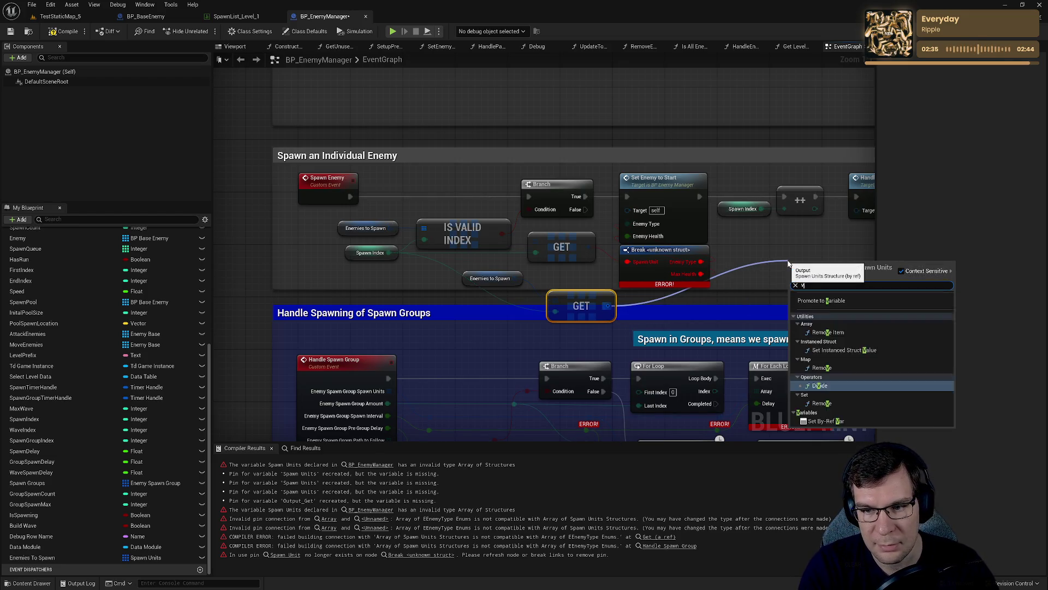
key(Return)
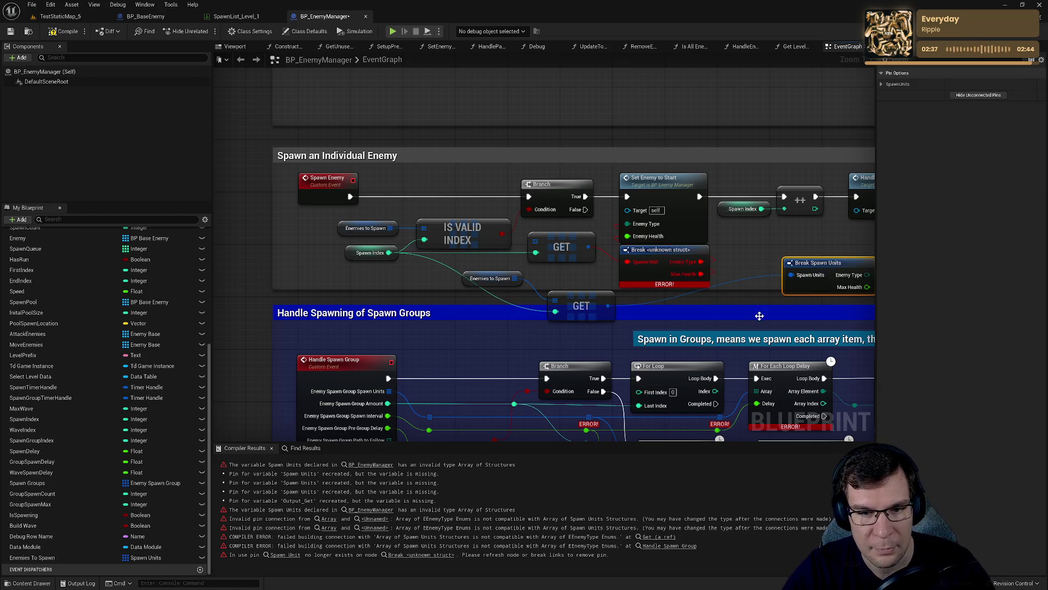
mouse_move(817, 279)
mouse_down()
mouse_move(666, 274)
mouse_move(479, 206)
mouse_move(475, 218)
mouse_up()
drag(715, 281, 476, 229)
Delete the broken Break struct node, tidy the node layout, and compile the Blueprint.
click(489, 246)
key(Delete)
drag(672, 257, 507, 247)
mouse_move(424, 268)
mouse_down()
mouse_move(555, 276)
mouse_move(531, 277)
mouse_move(529, 238)
mouse_up()
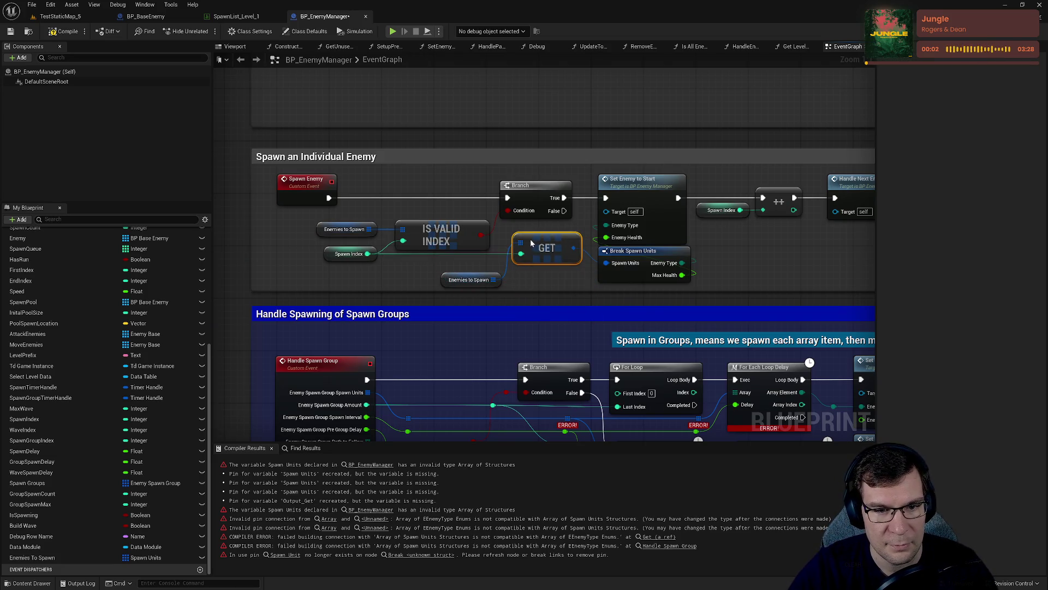
drag(444, 285, 517, 279)
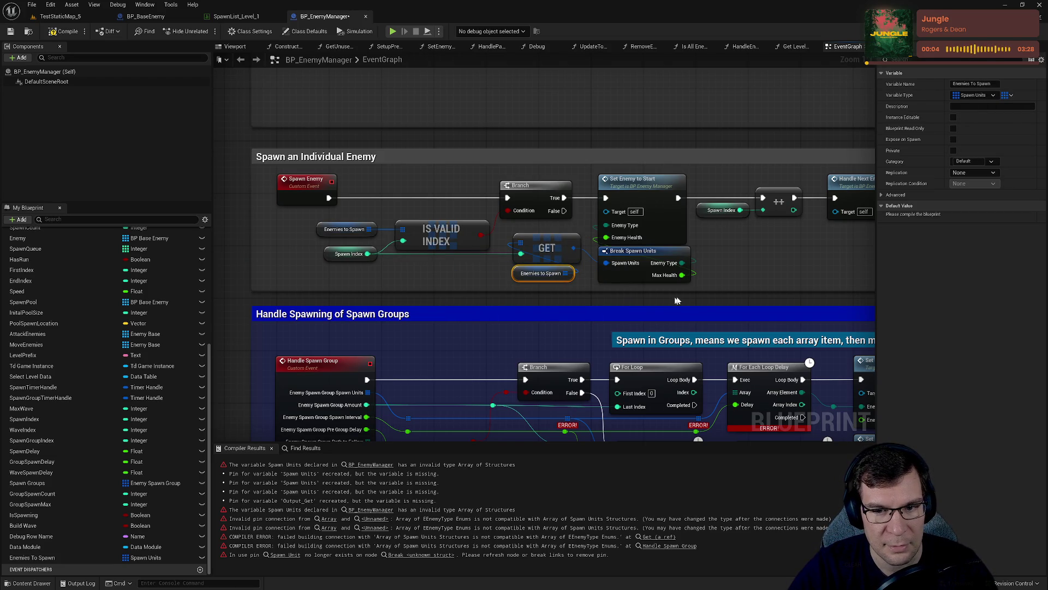
click(65, 31)
Save the Blueprint and locate the Handle Spawn Group event via Find References by name.
click(10, 31)
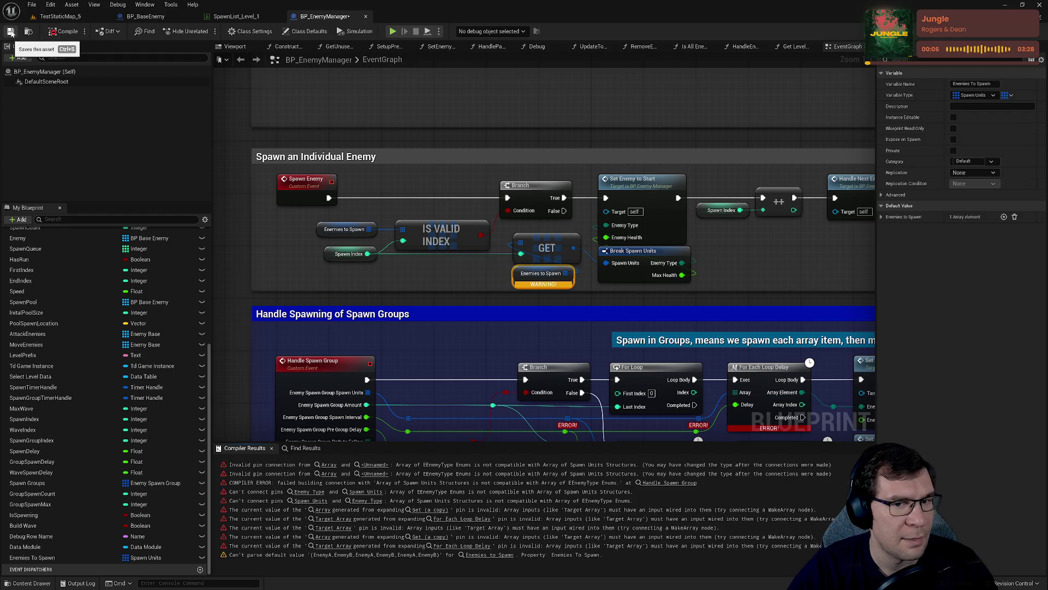
mouse_move(541, 283)
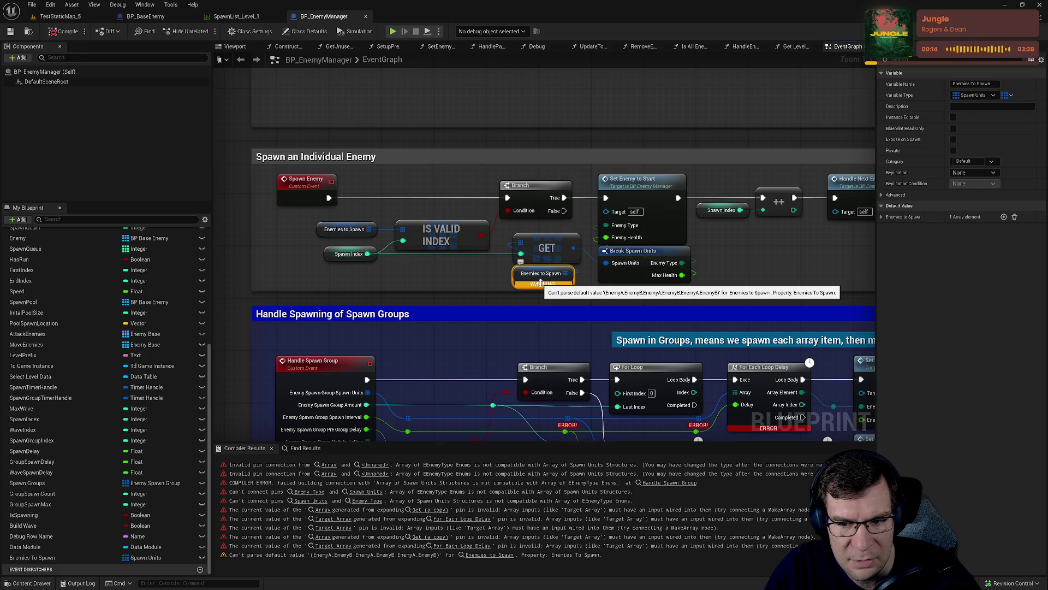
drag(540, 282, 403, 155)
drag(431, 251, 528, 229)
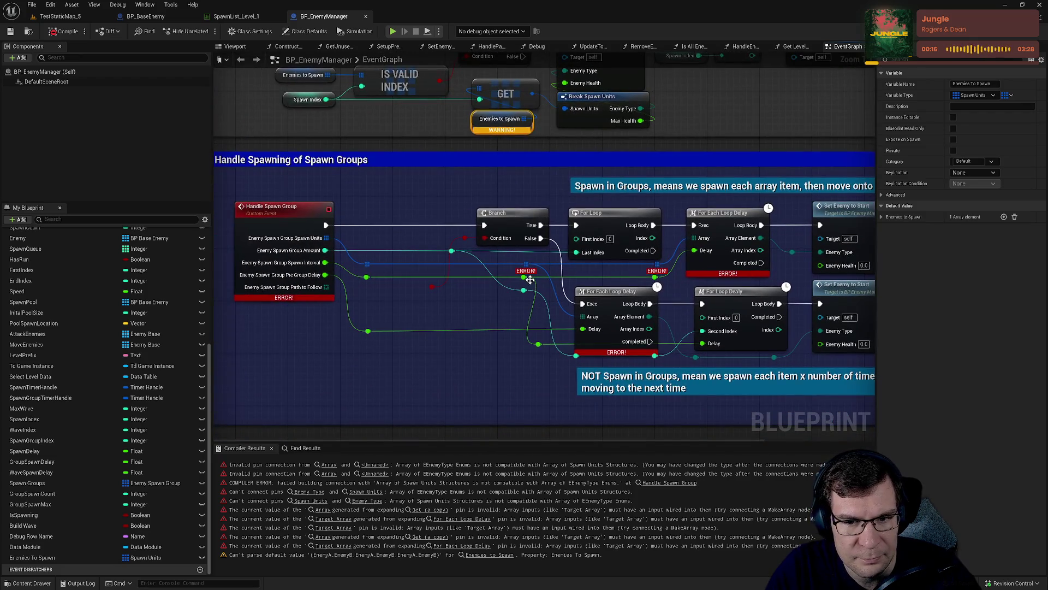
scroll(447, 300, down, 1)
right_click(297, 218)
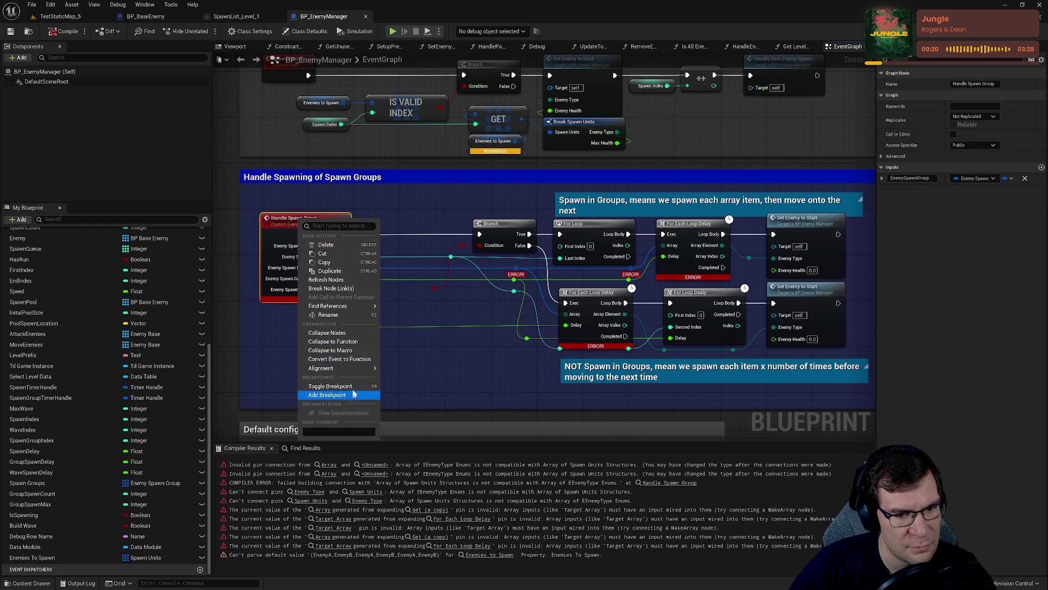
mouse_move(355, 306)
click(396, 310)
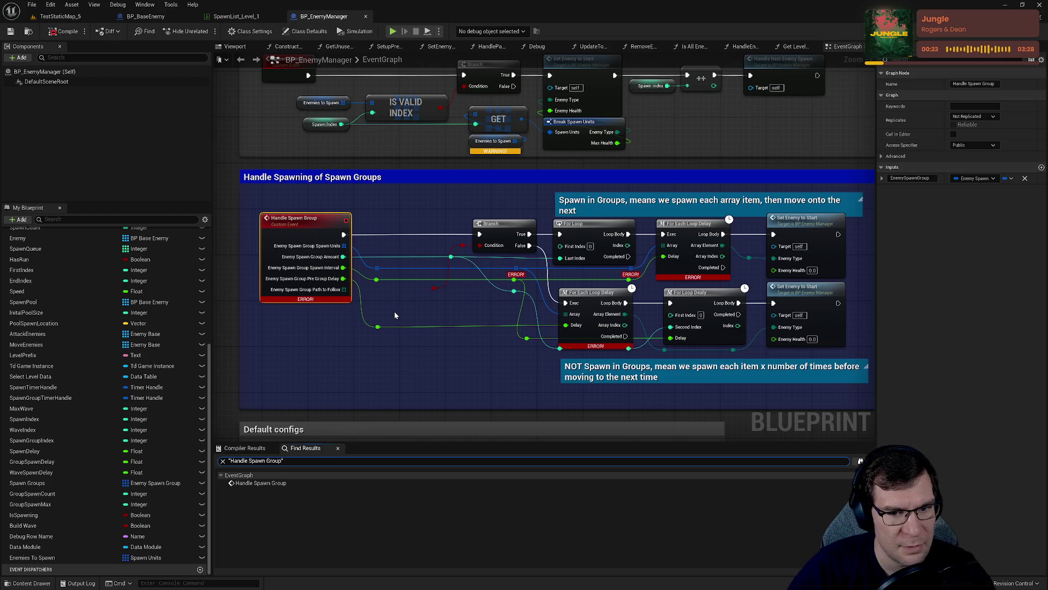
click(306, 483)
Delete the Handle Spawning of Spawn Groups comment block and all its nodes.
scroll(396, 421, down, 2)
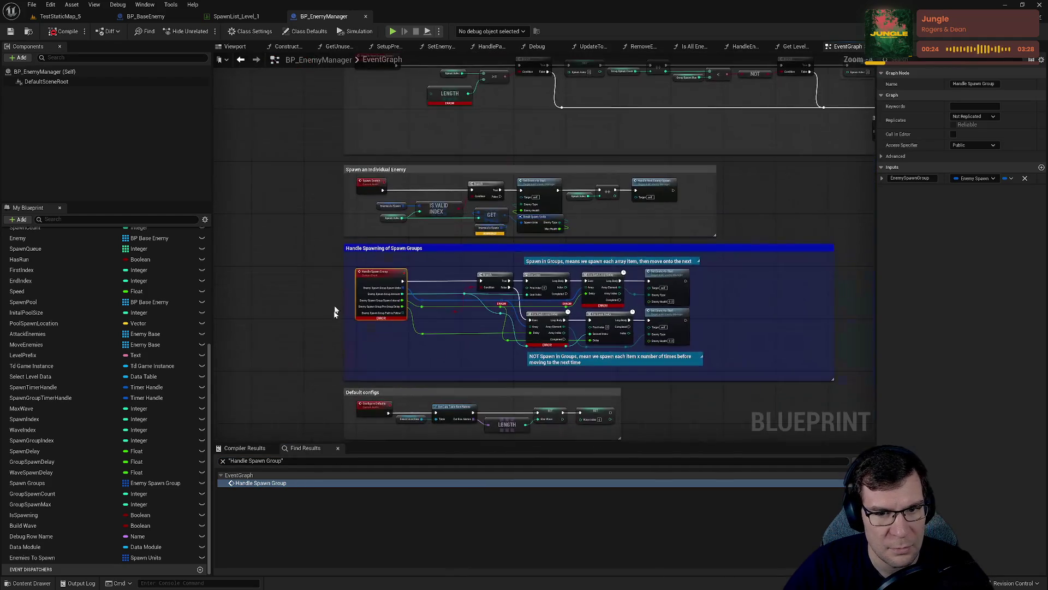
scroll(755, 376, down, 1)
drag(755, 375, 622, 303)
click(626, 246)
drag(283, 268, 661, 356)
key(Delete)
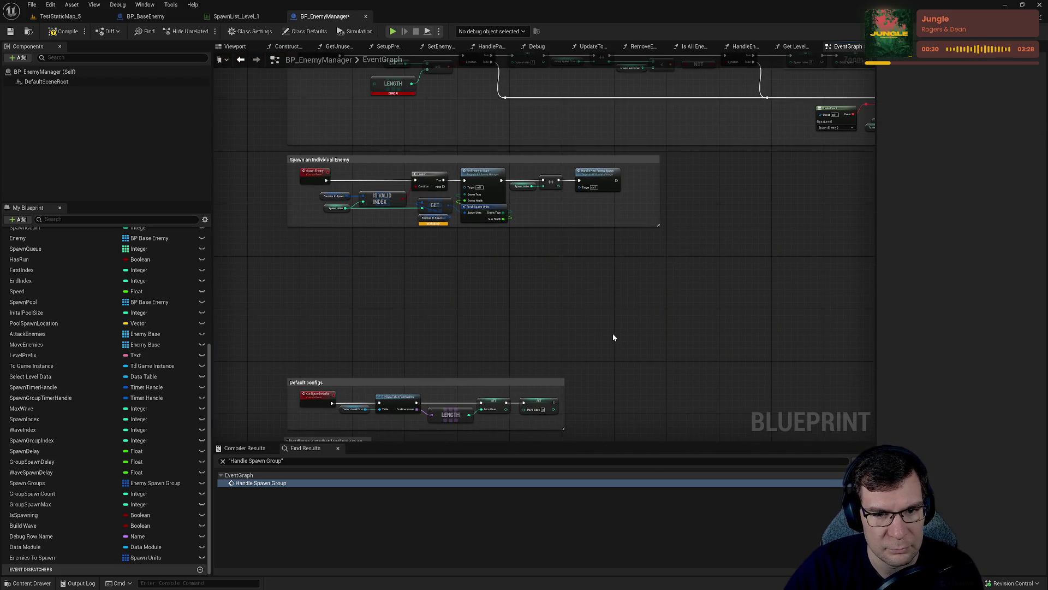
Move the Default configs block up into the freed space and open SetEnemyToStart.
scroll(569, 197, down, 4)
drag(416, 218, 690, 443)
scroll(591, 168, up, 5)
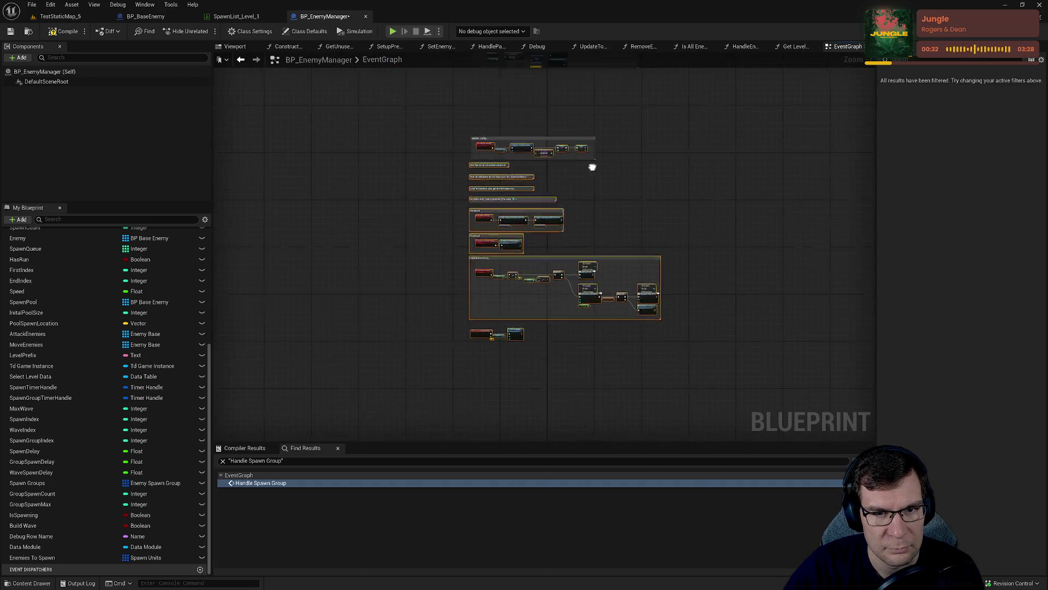
drag(453, 358, 452, 104)
click(440, 46)
right_click(484, 300)
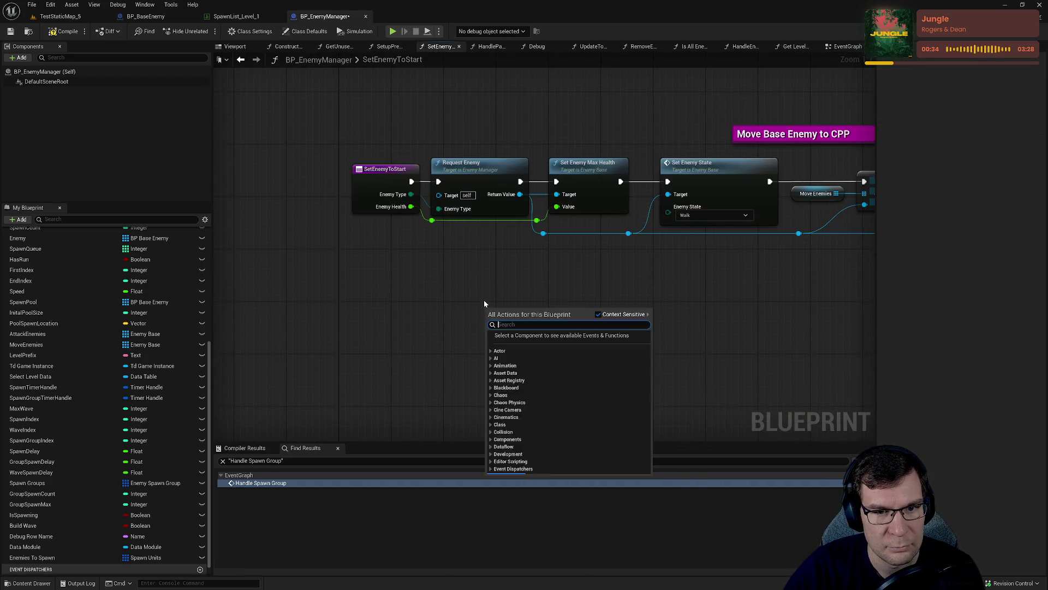
Look through the SetEnemyToStart and GetUnusedEnemy function graphs, then return to the EventGraph.
click(405, 112)
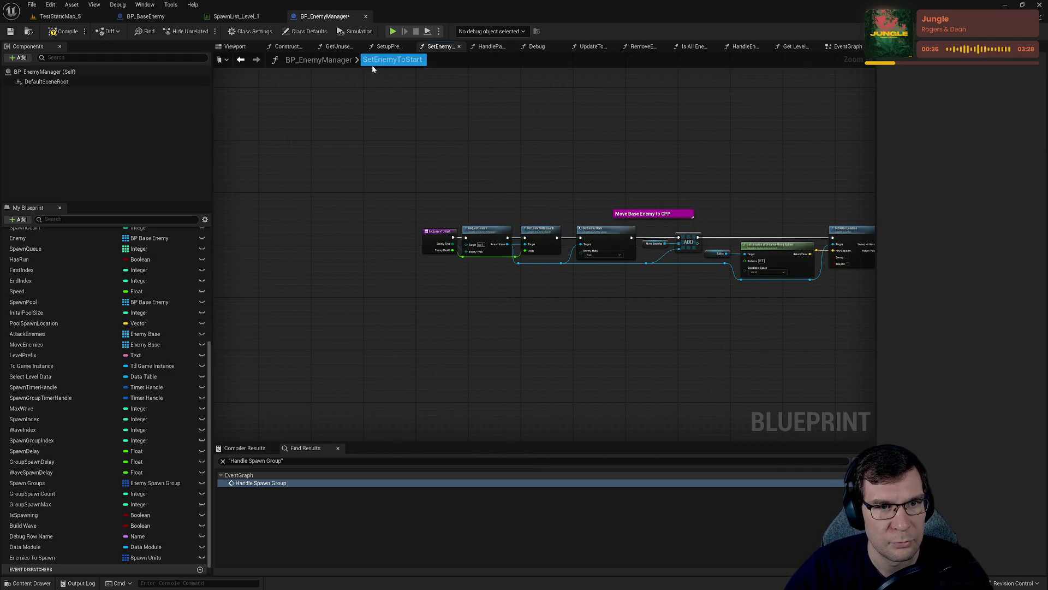
click(388, 46)
click(337, 45)
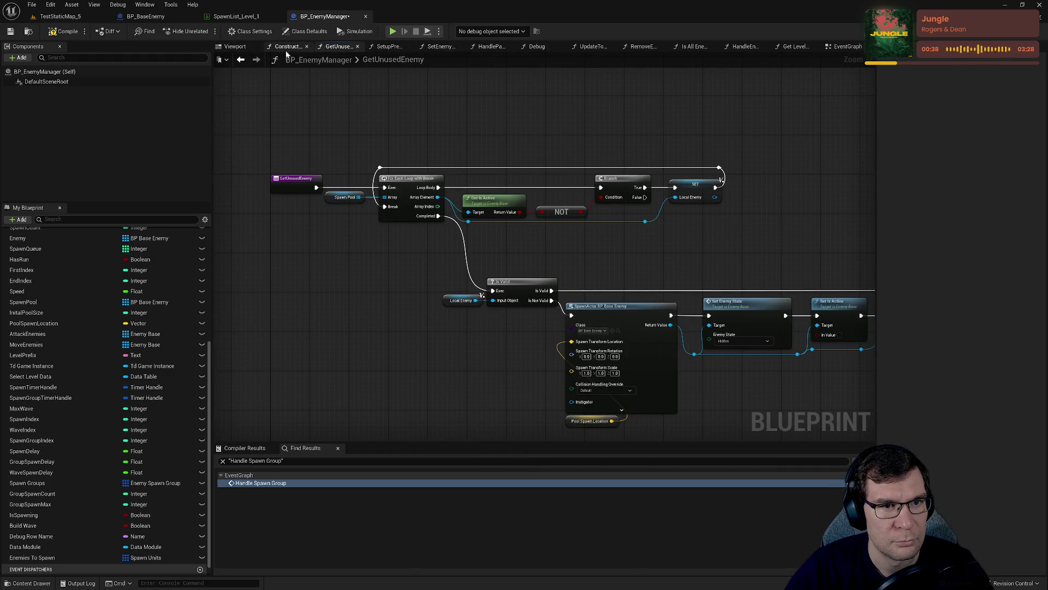
click(845, 46)
Move the lower comment blocks and their nodes up under Default configs.
scroll(547, 289, down, 5)
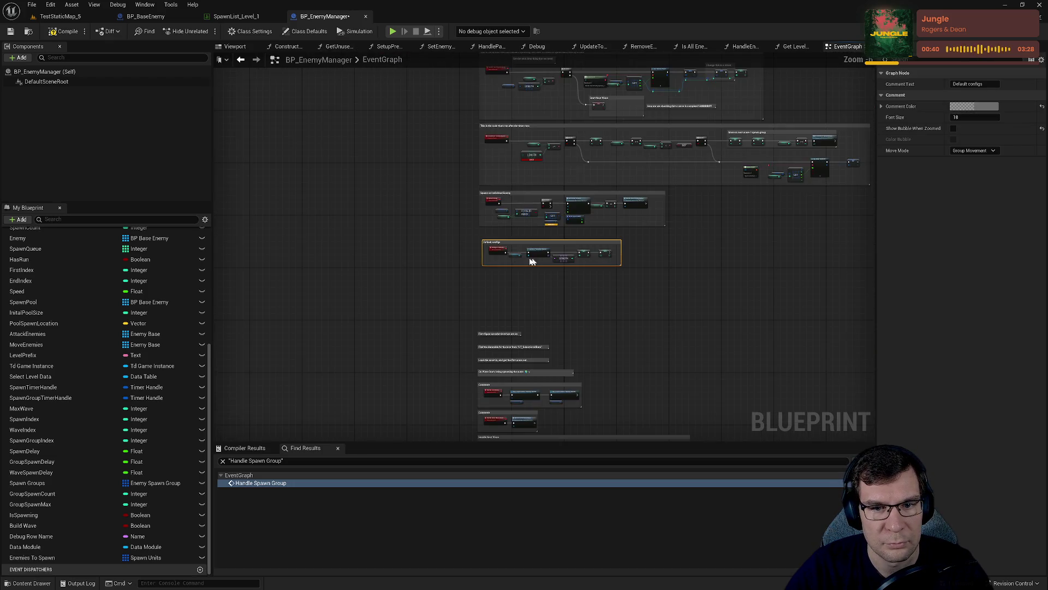
scroll(532, 262, up, 5)
scroll(492, 275, down, 2)
scroll(491, 275, down, 5)
mouse_move(586, 389)
mouse_down()
mouse_move(445, 276)
mouse_move(399, 158)
mouse_up()
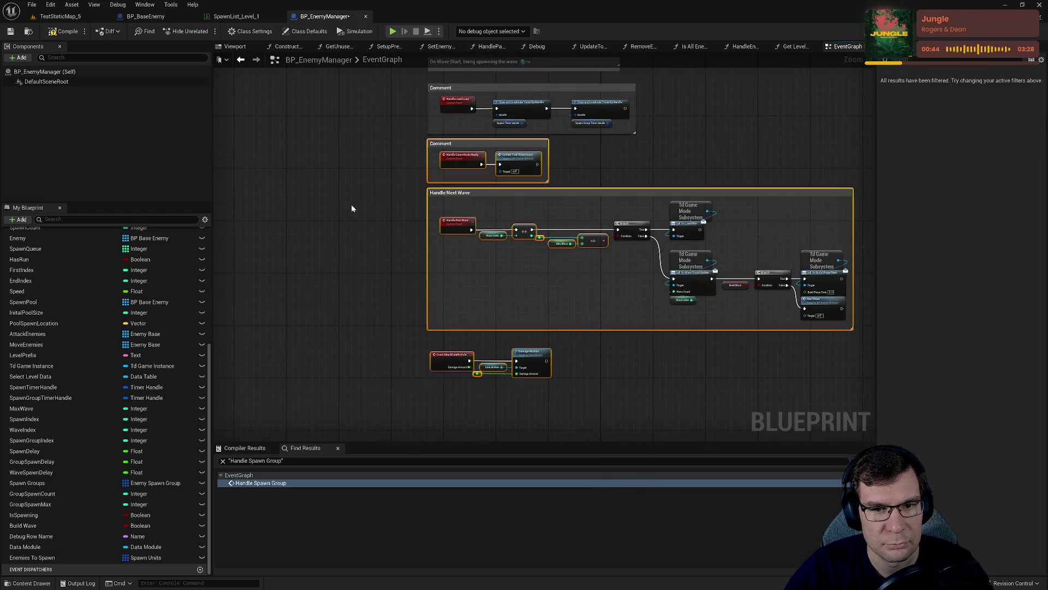
scroll(352, 207, up, 3)
scroll(611, 229, up, 3)
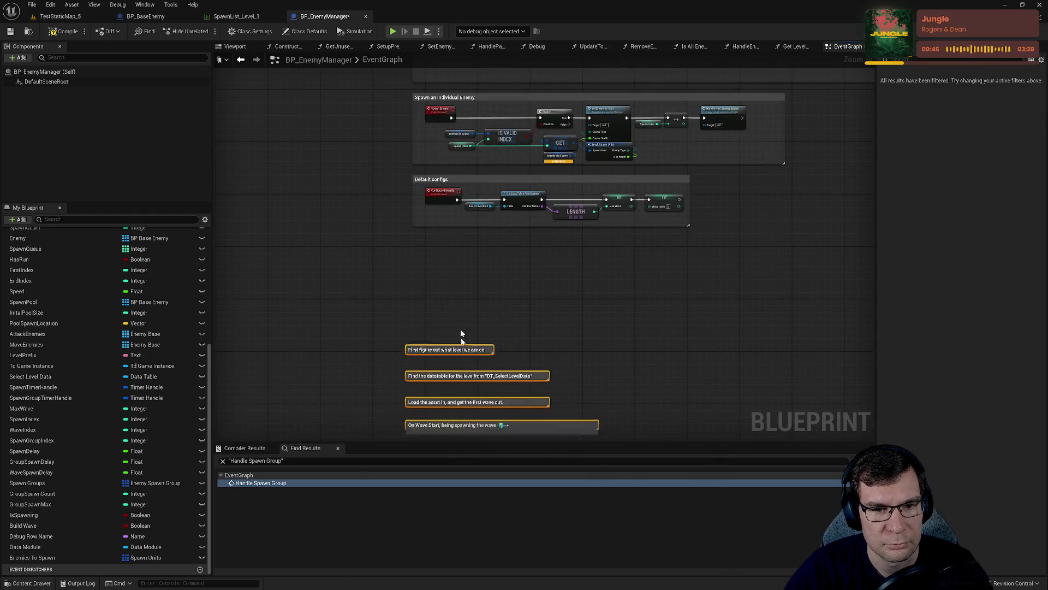
drag(460, 329, 469, 232)
click(584, 258)
Bring the after-timer comment header into view and clear the selection.
scroll(602, 371, up, 4)
scroll(646, 373, down, 4)
scroll(459, 253, up, 4)
drag(452, 265, 459, 293)
click(472, 294)
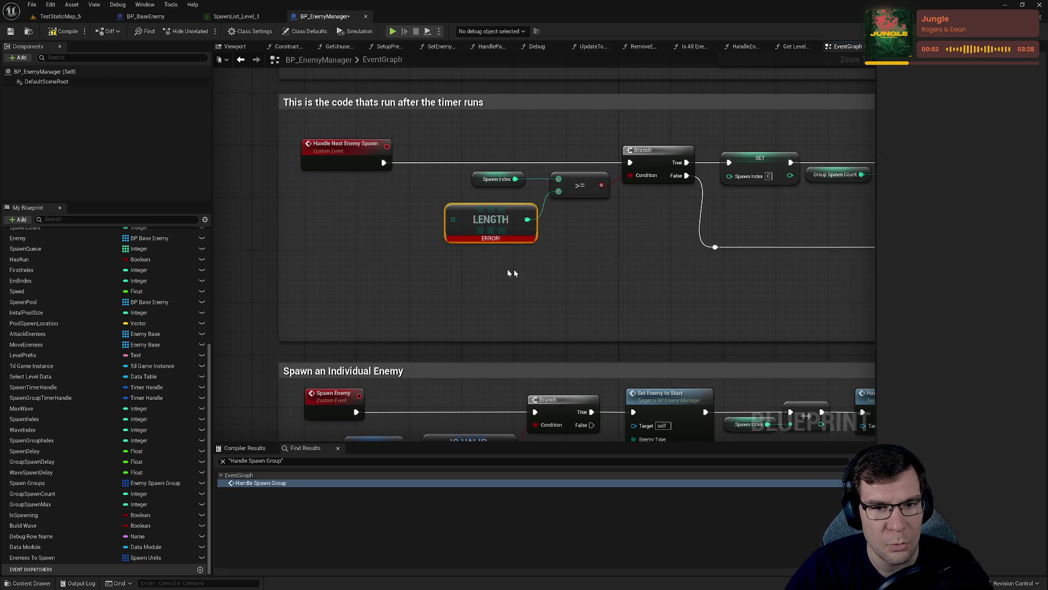
Place an Enemies to Spawn getter and add a Length node from it.
click(33, 557)
mouse_move(366, 278)
mouse_down()
mouse_move(360, 269)
mouse_move(459, 290)
mouse_move(442, 289)
mouse_up()
text(bre)
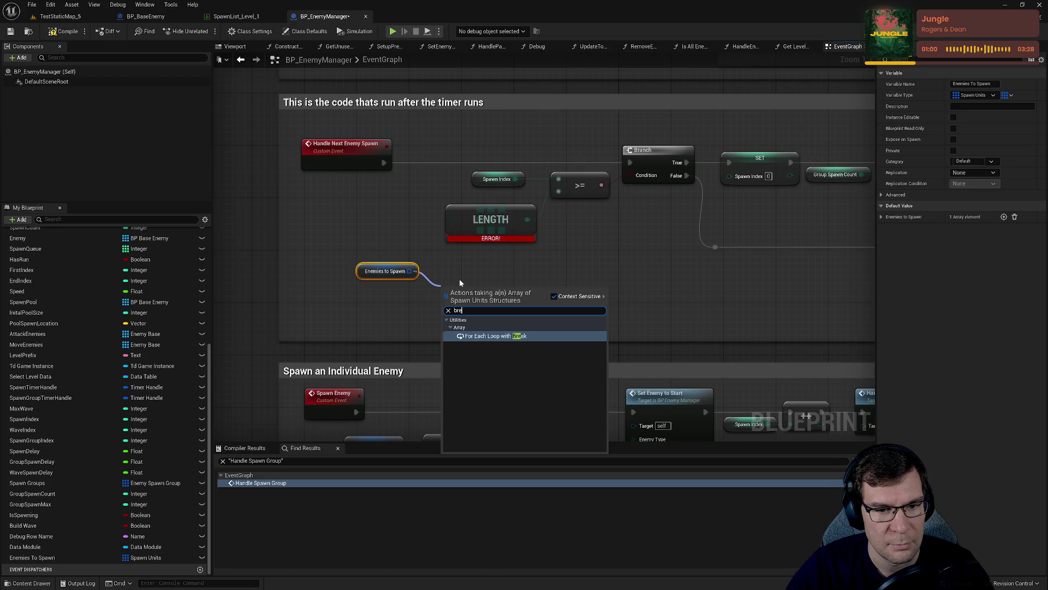
click(459, 278)
drag(409, 271, 464, 275)
text(length)
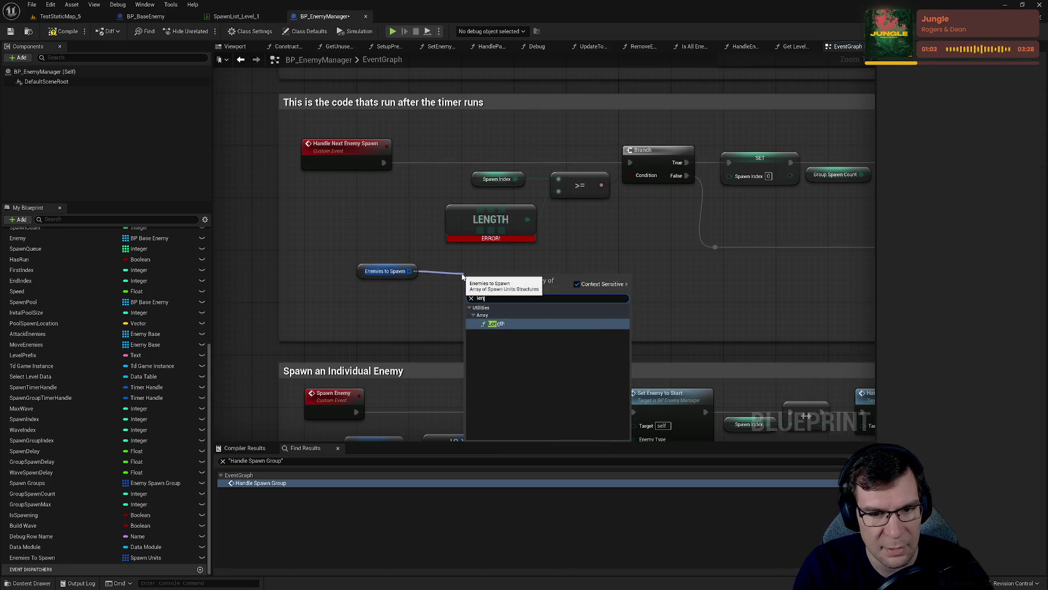
key(Return)
Wire the new Length into the >= check, delete the errored Length node, and align the getter.
mouse_move(550, 283)
mouse_down()
mouse_move(540, 221)
mouse_move(525, 285)
mouse_move(565, 185)
mouse_move(559, 191)
mouse_up()
click(508, 225)
key(Delete)
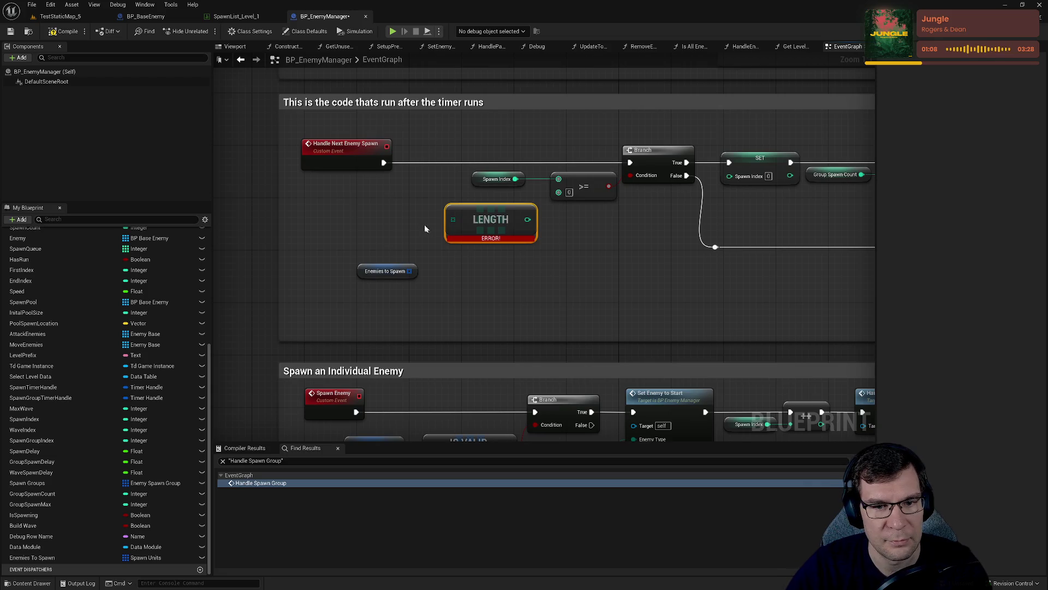
key(ctrl+z)
key(Delete)
mouse_move(371, 265)
mouse_down()
mouse_move(380, 291)
mouse_move(383, 278)
mouse_move(445, 298)
mouse_move(459, 209)
mouse_up()
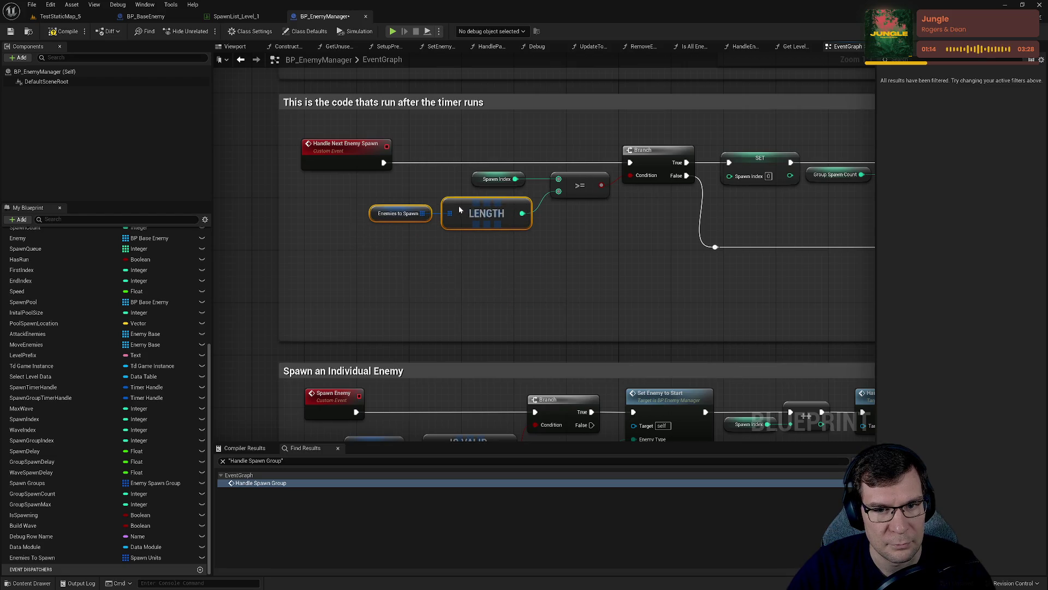
scroll(459, 210, down, 4)
scroll(347, 288, up, 2)
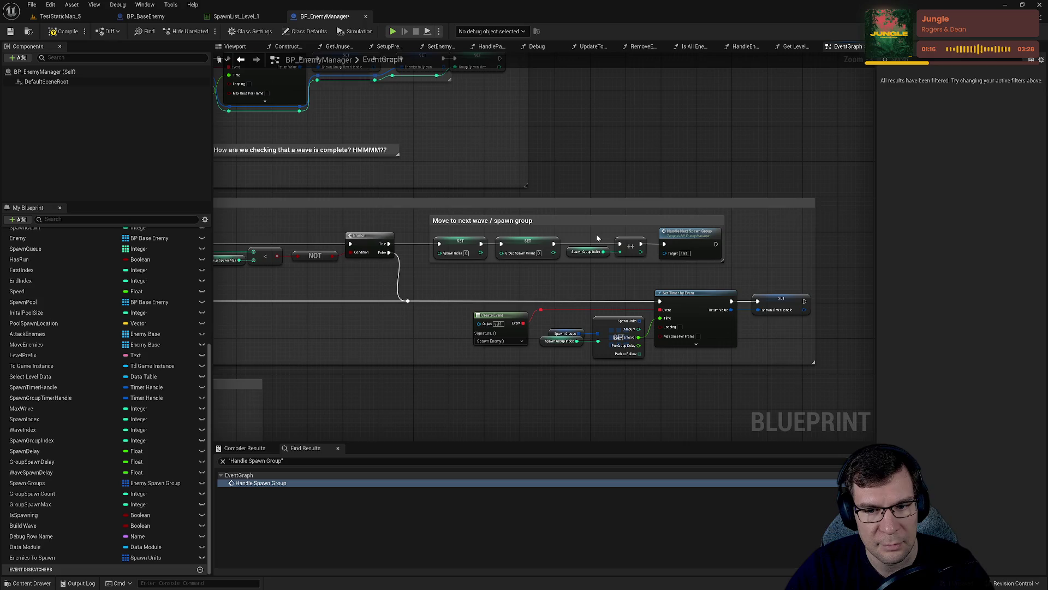
mouse_move(622, 308)
mouse_down()
mouse_move(491, 284)
mouse_move(599, 295)
mouse_up()
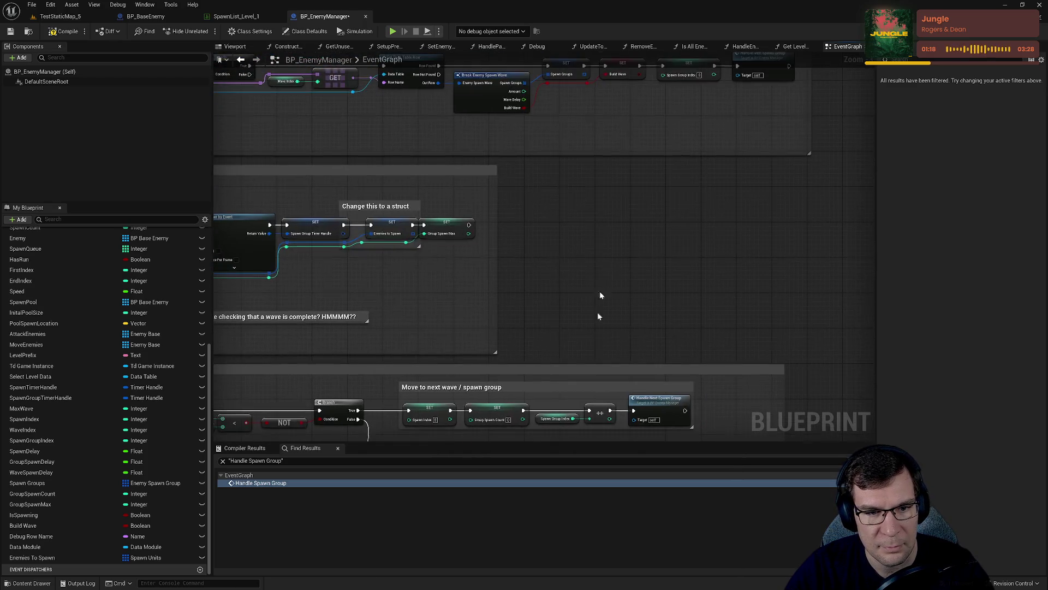
drag(443, 224, 494, 207)
click(469, 204)
scroll(508, 196, up, 2)
drag(522, 257, 560, 247)
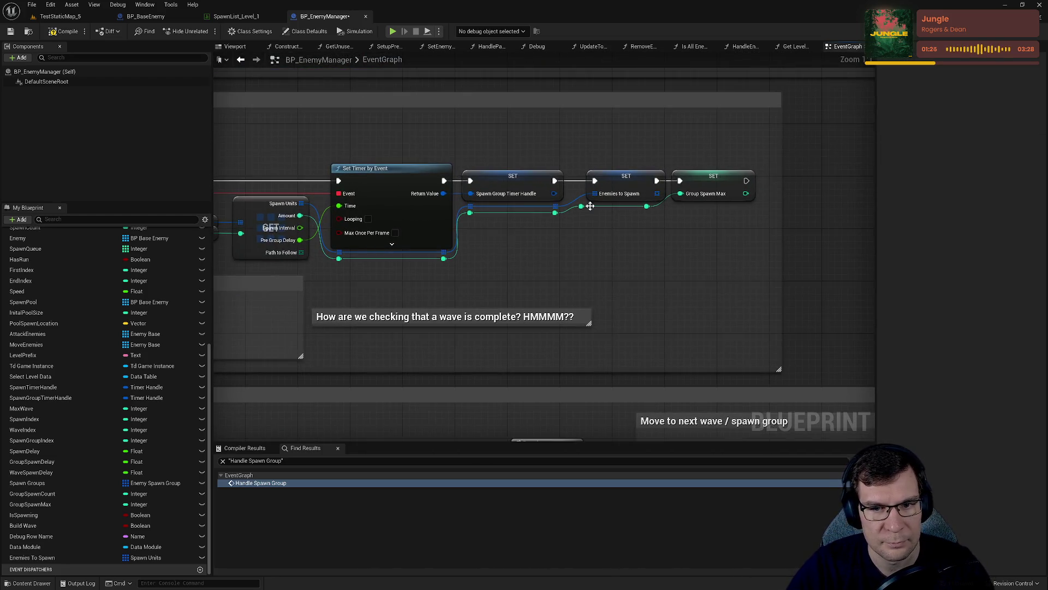
drag(447, 277, 322, 260)
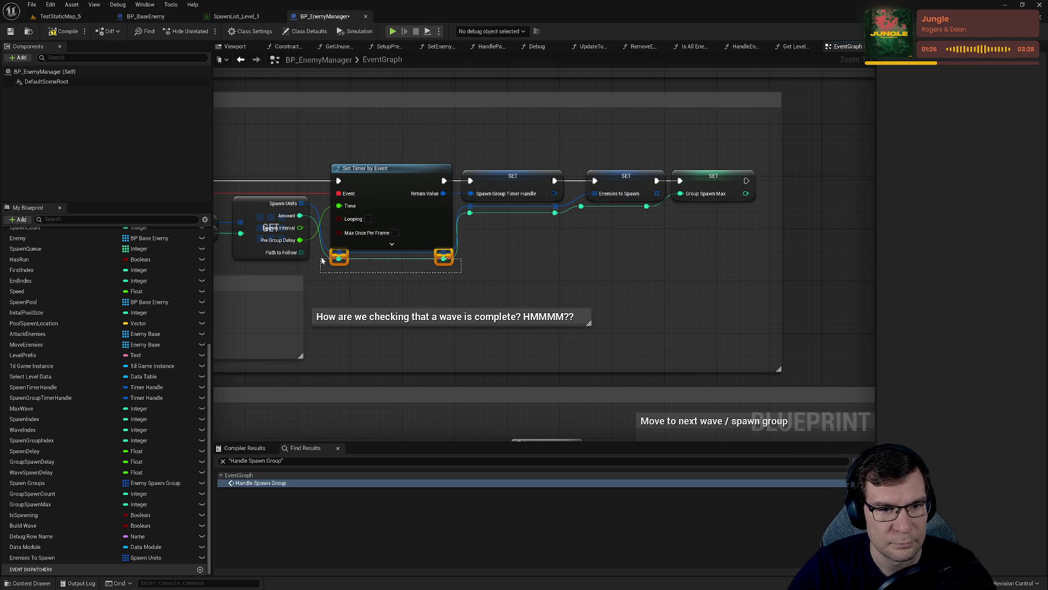
drag(436, 263, 437, 264)
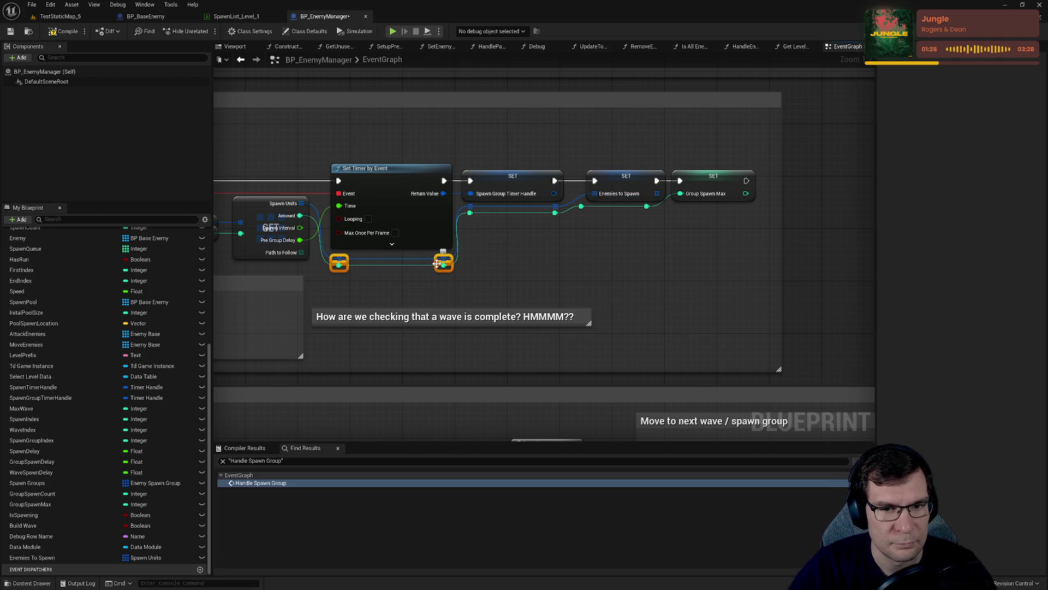
click(497, 241)
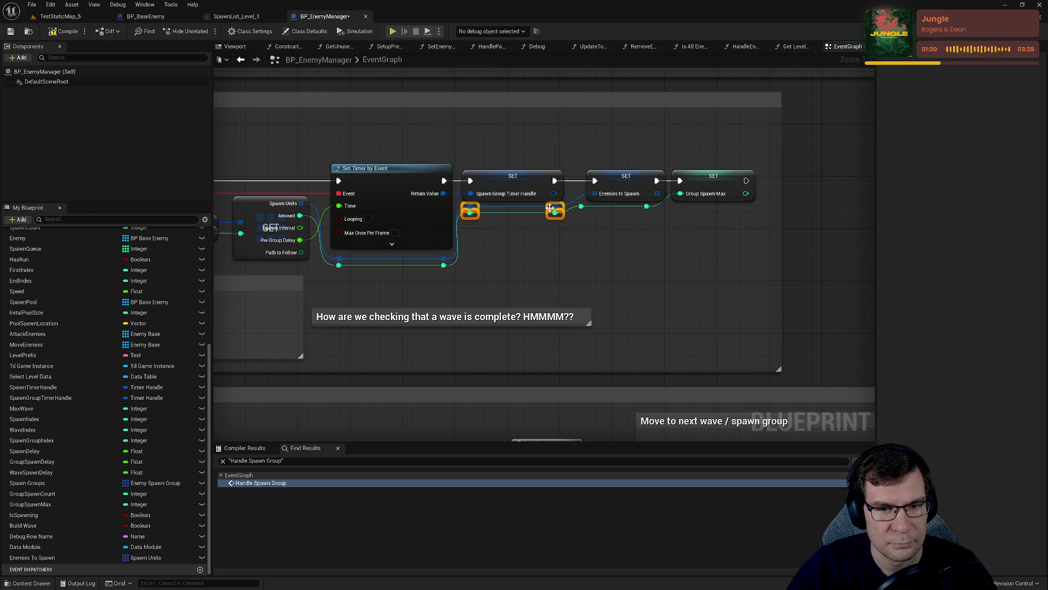
drag(550, 208, 550, 208)
click(519, 285)
click(444, 266)
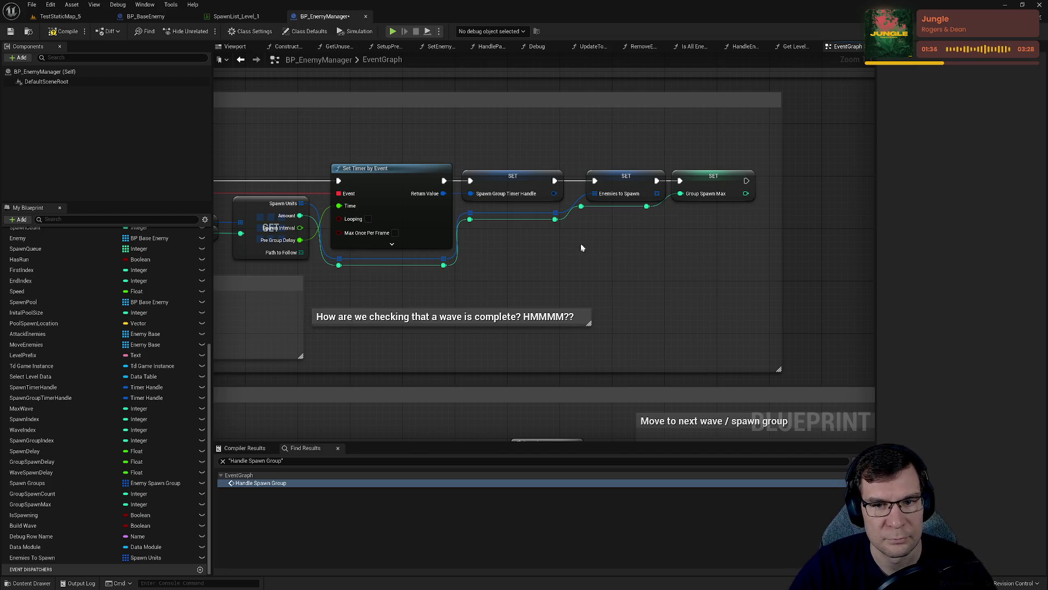
drag(615, 180, 604, 179)
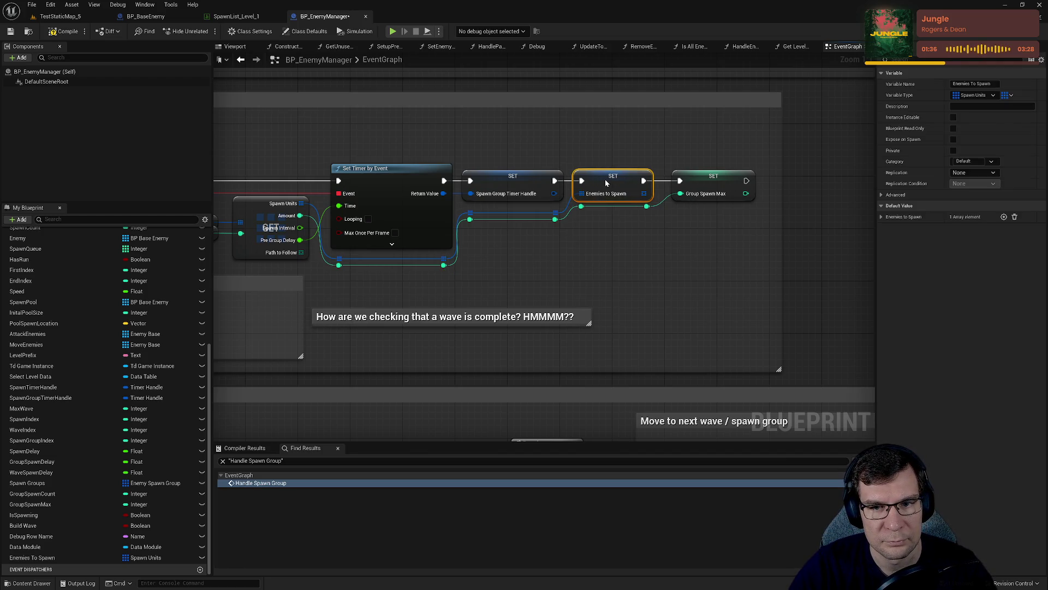
drag(709, 176, 703, 175)
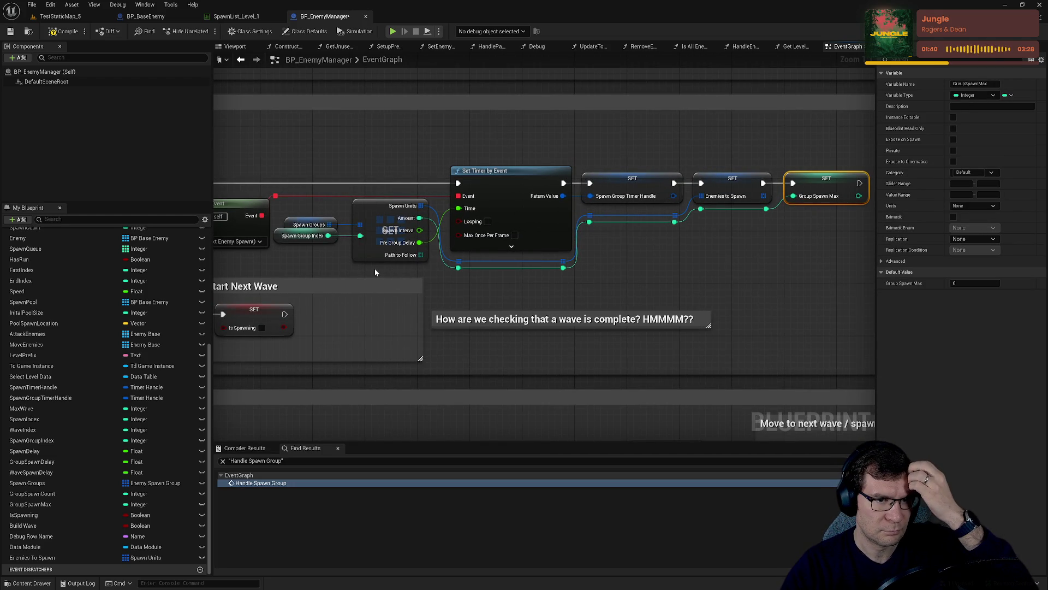
mouse_move(363, 264)
mouse_down()
mouse_move(619, 264)
mouse_move(744, 312)
mouse_up()
mouse_move(718, 261)
mouse_down()
mouse_move(753, 117)
mouse_move(755, 150)
mouse_move(570, 325)
mouse_move(598, 204)
mouse_move(628, 257)
mouse_move(718, 281)
mouse_up()
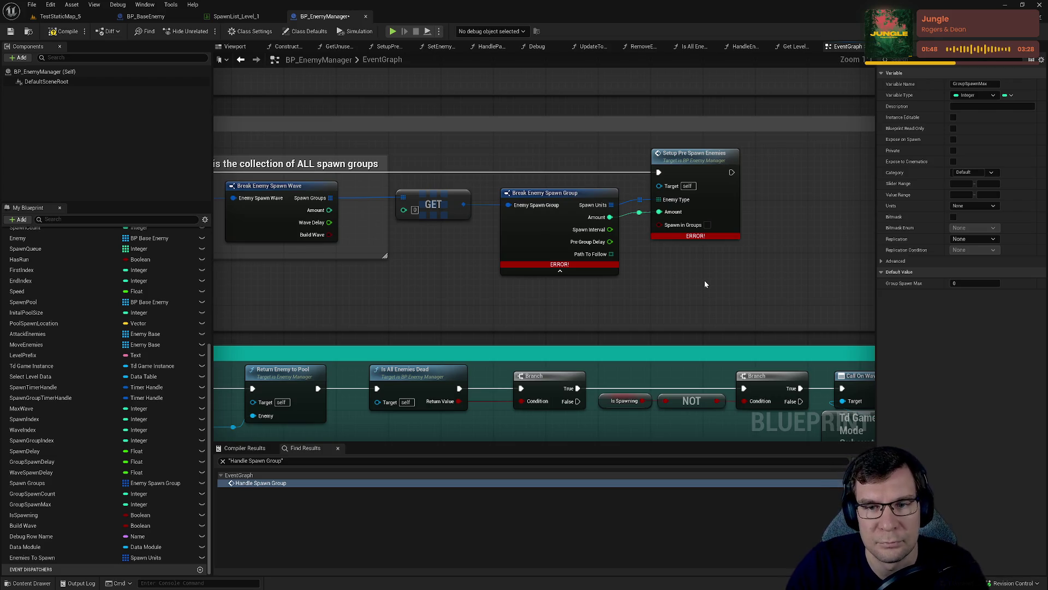
Add a trial For Each Loop with Break from Spawn Units, delete it, and open SetupPreSpawnEnemies.
click(696, 197)
mouse_move(243, 185)
mouse_down()
mouse_move(789, 189)
mouse_move(533, 401)
mouse_move(475, 391)
mouse_move(613, 262)
mouse_move(263, 295)
mouse_move(601, 93)
mouse_move(634, 317)
mouse_move(693, 328)
mouse_move(634, 208)
mouse_move(608, 420)
mouse_move(545, 273)
mouse_up()
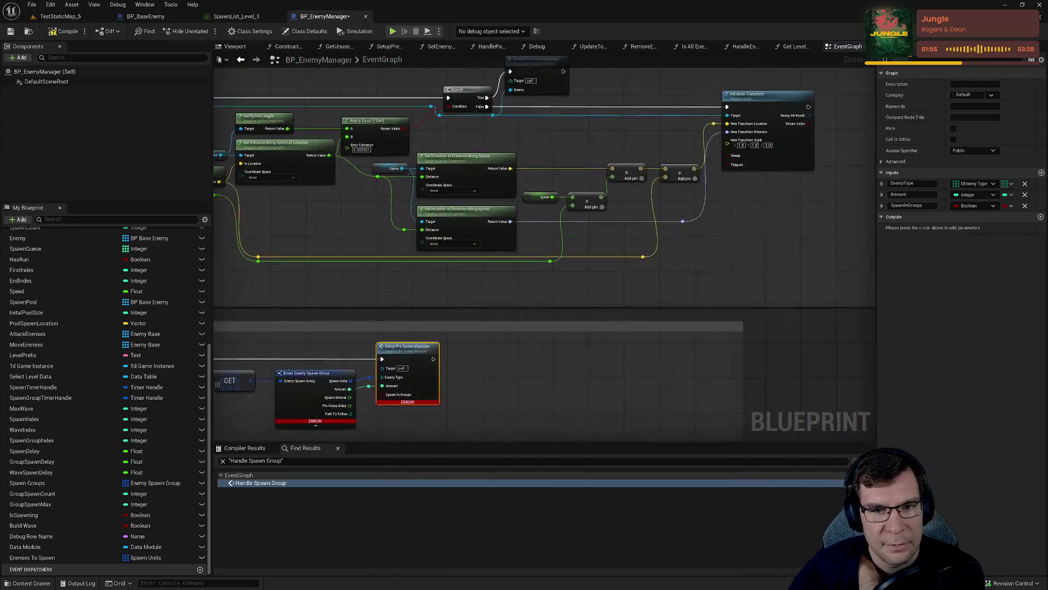
scroll(443, 415, up, 2)
mouse_move(442, 415)
mouse_down()
mouse_move(443, 355)
mouse_move(552, 355)
mouse_up()
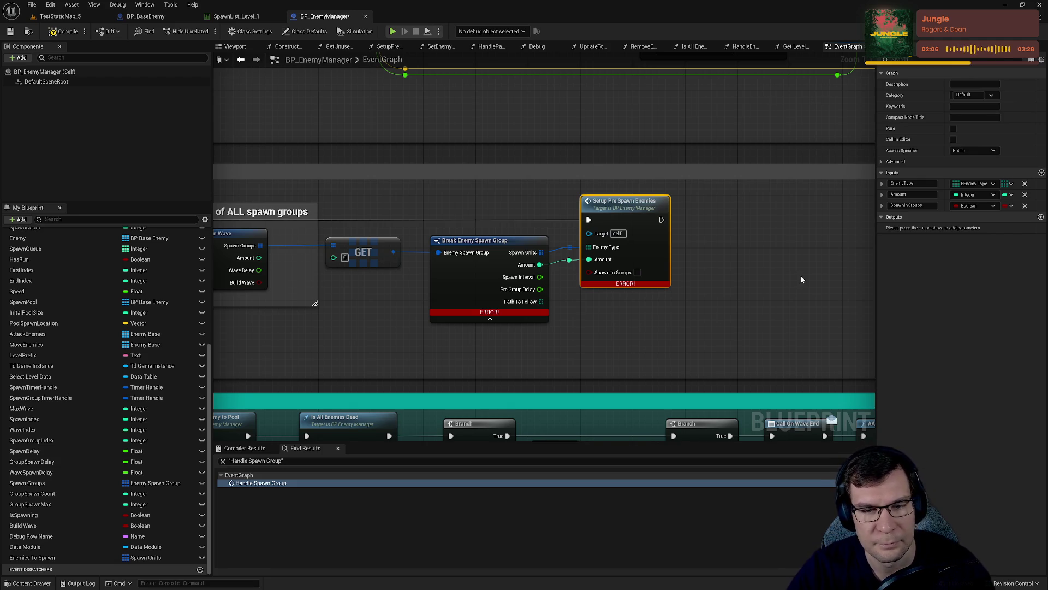
drag(794, 264, 764, 243)
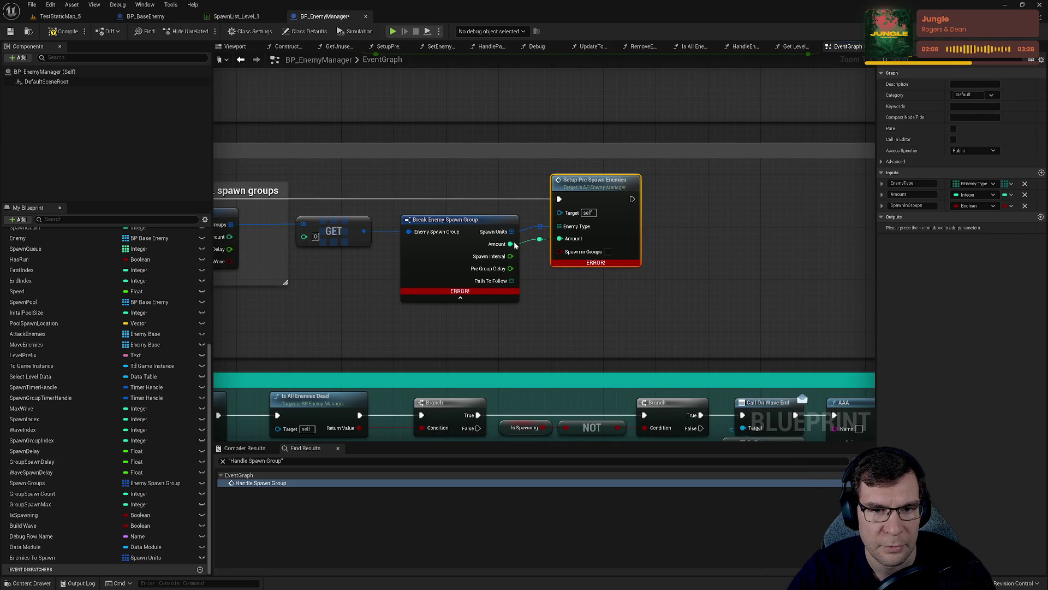
drag(511, 232, 599, 331)
text(break)
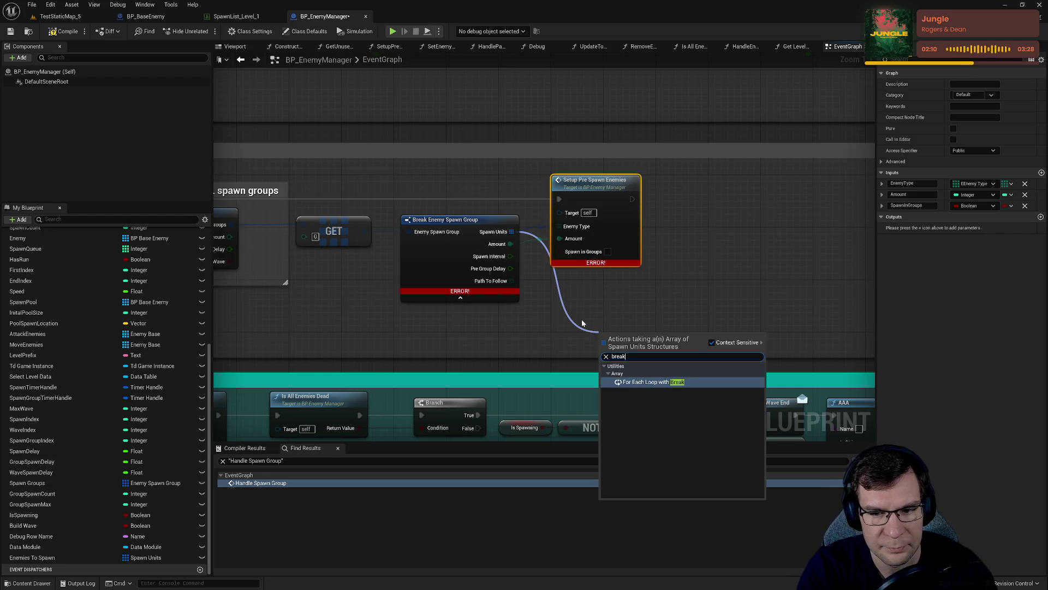
key(Return)
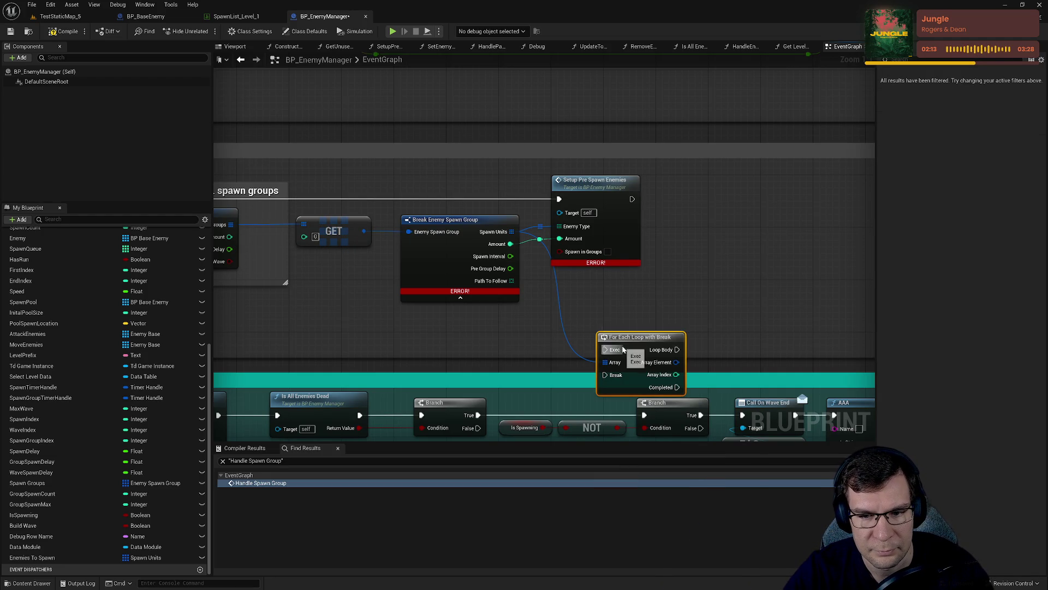
key(Delete)
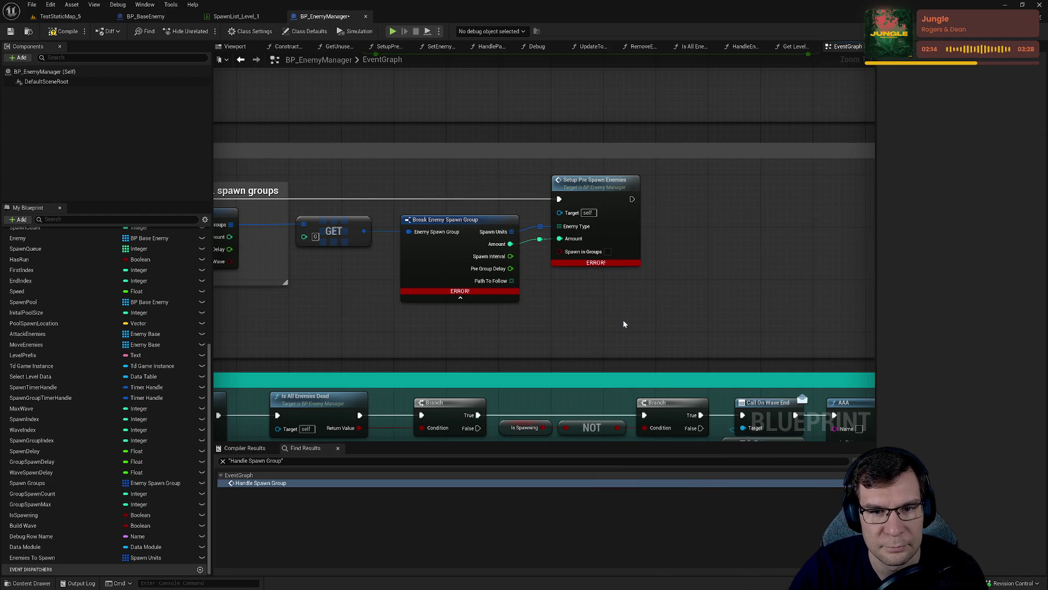
double_click(631, 218)
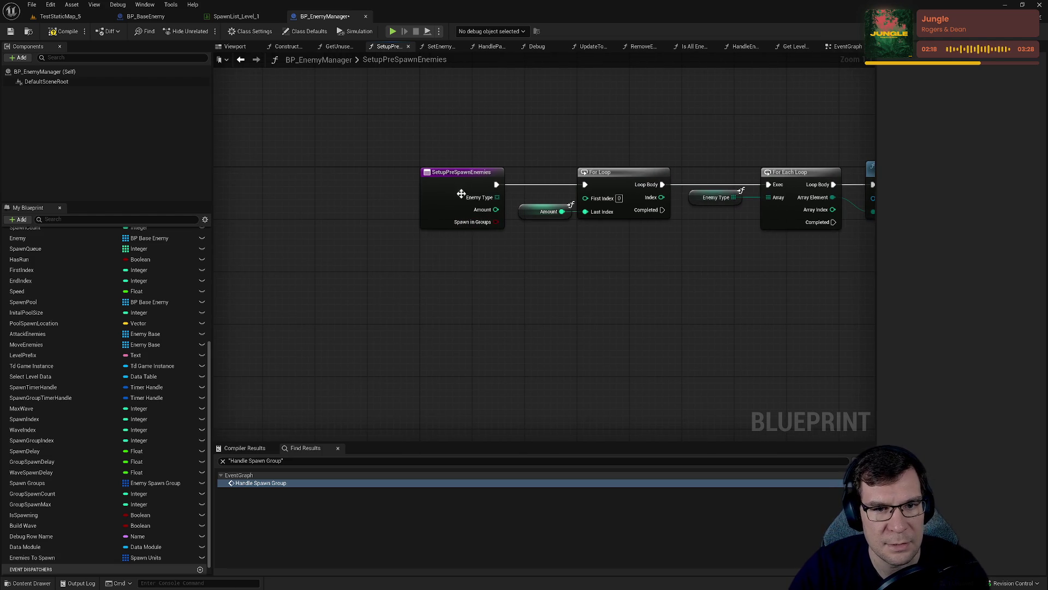
Look over the SetupPreSpawnEnemies graph around Pre Spawn Enemy, then switch to GetUnusedEnemy.
mouse_move(697, 277)
mouse_down()
mouse_move(576, 254)
mouse_move(510, 257)
mouse_move(620, 273)
mouse_up()
drag(546, 277, 419, 289)
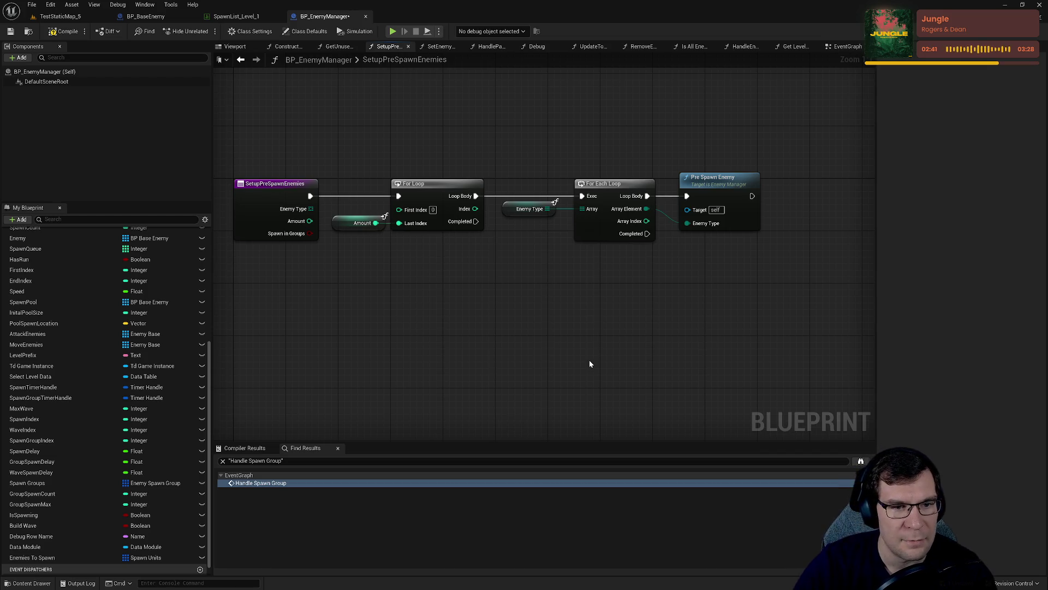
click(323, 48)
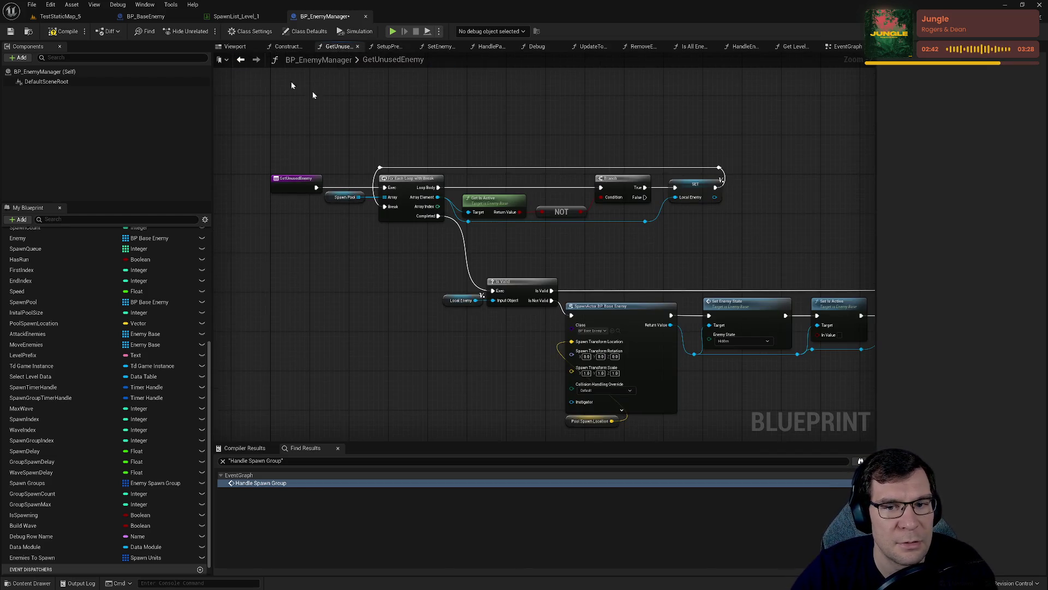
Survey GetUnusedEnemy, return to the EventGraph, and inspect the Enemy Type and Spawn Units pin menus.
scroll(529, 204, down, 5)
drag(433, 186, 712, 105)
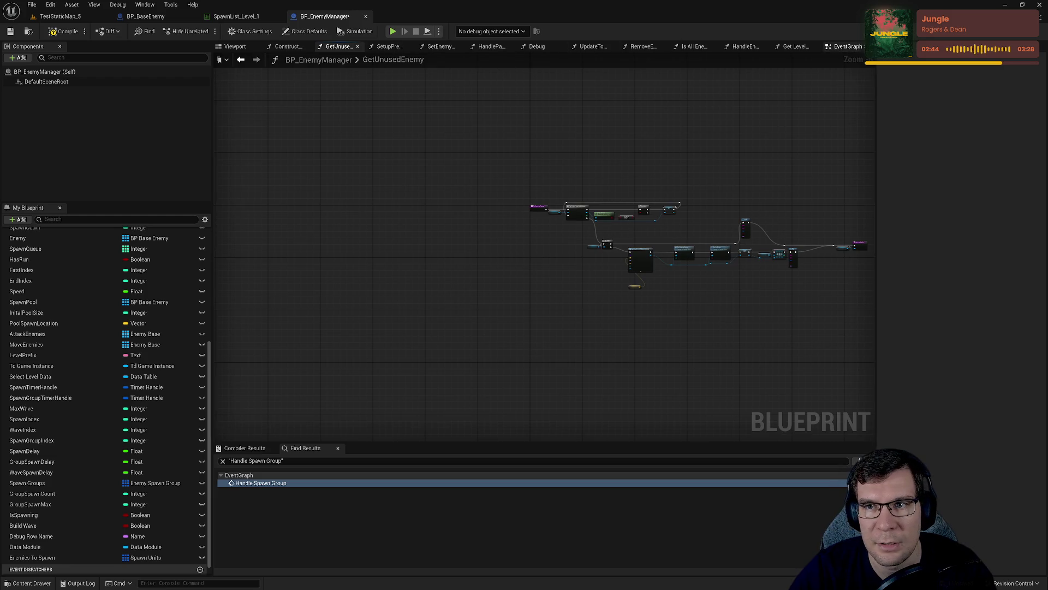
drag(844, 46, 276, 51)
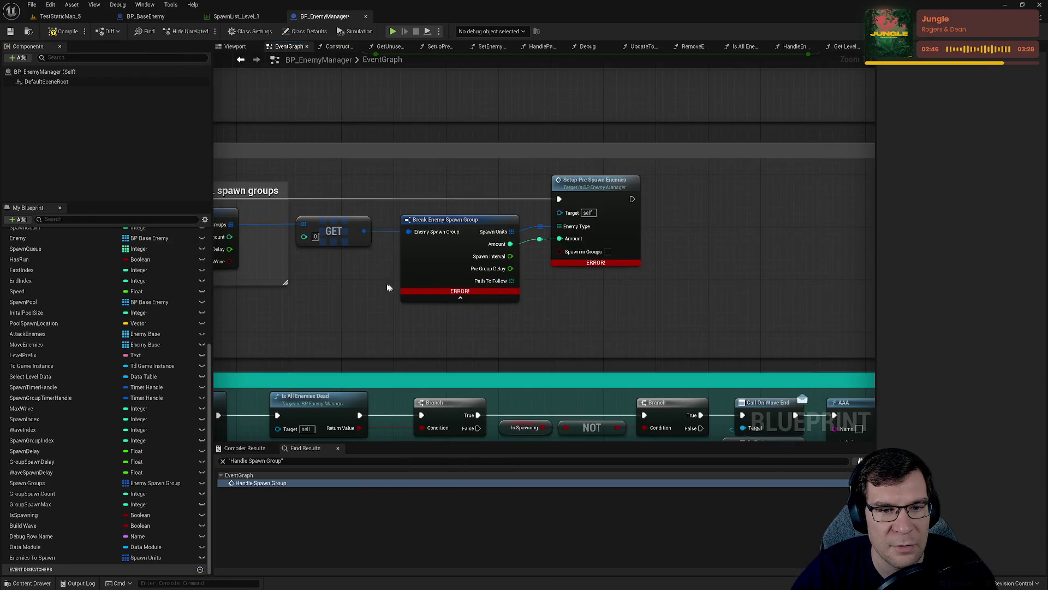
right_click(588, 228)
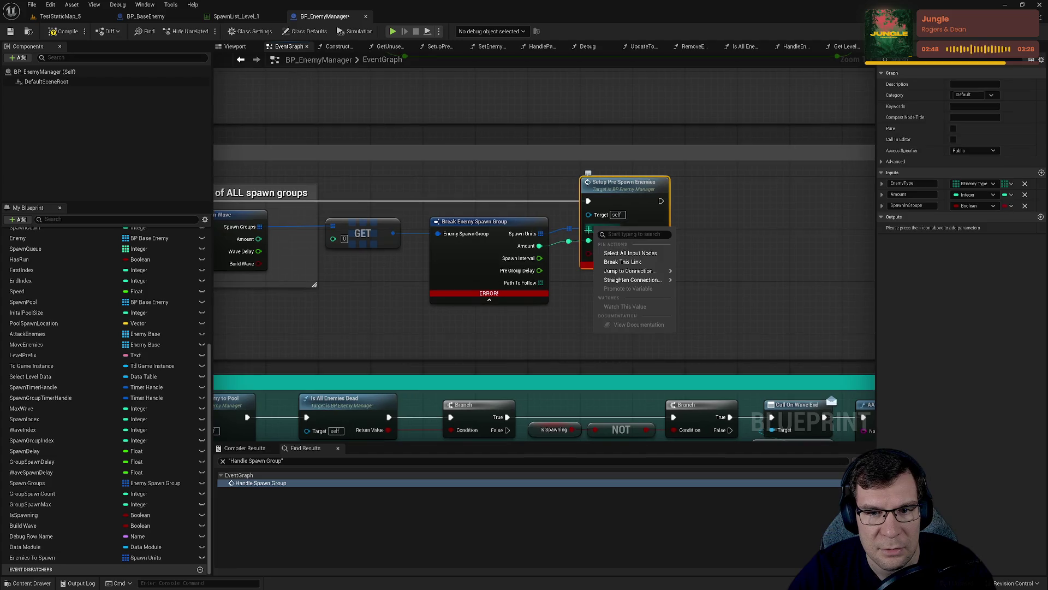
mouse_move(655, 281)
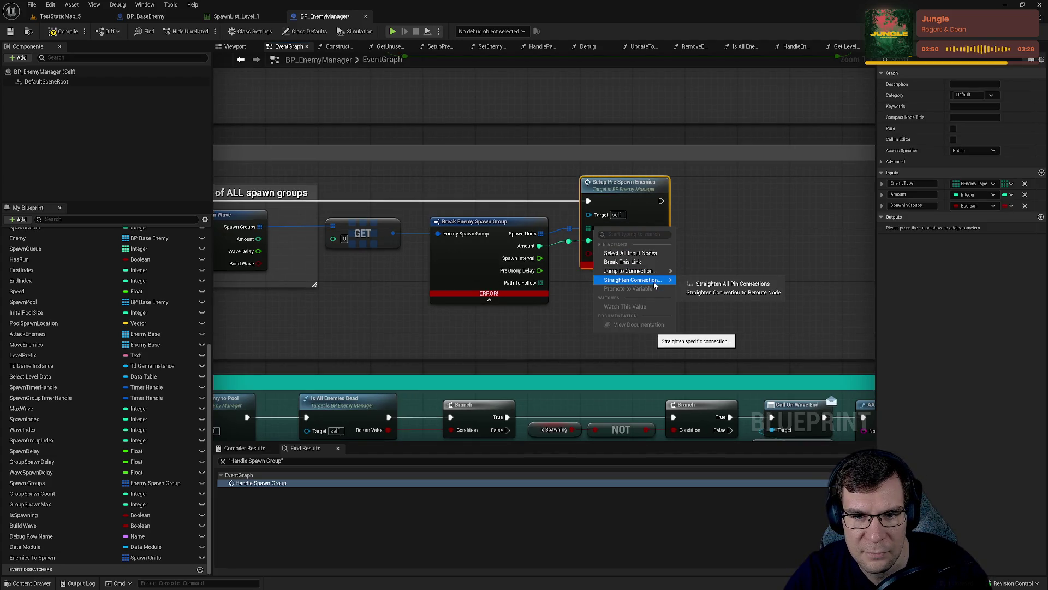
right_click(540, 233)
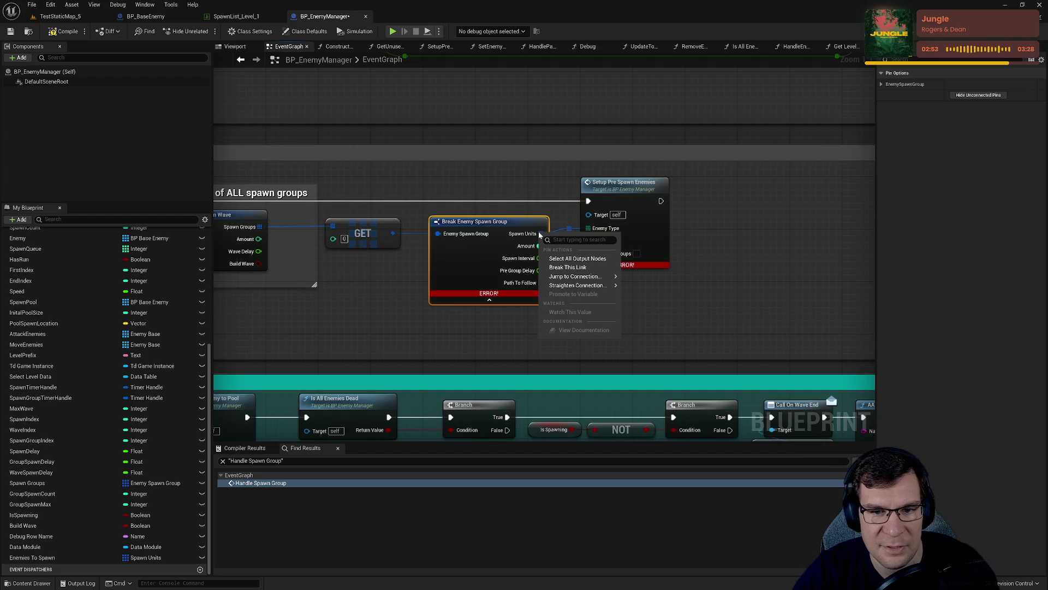
Compile to clear the errors and connect Amount into Setup Pre Spawn Enemies' Amount input.
drag(549, 189, 580, 143)
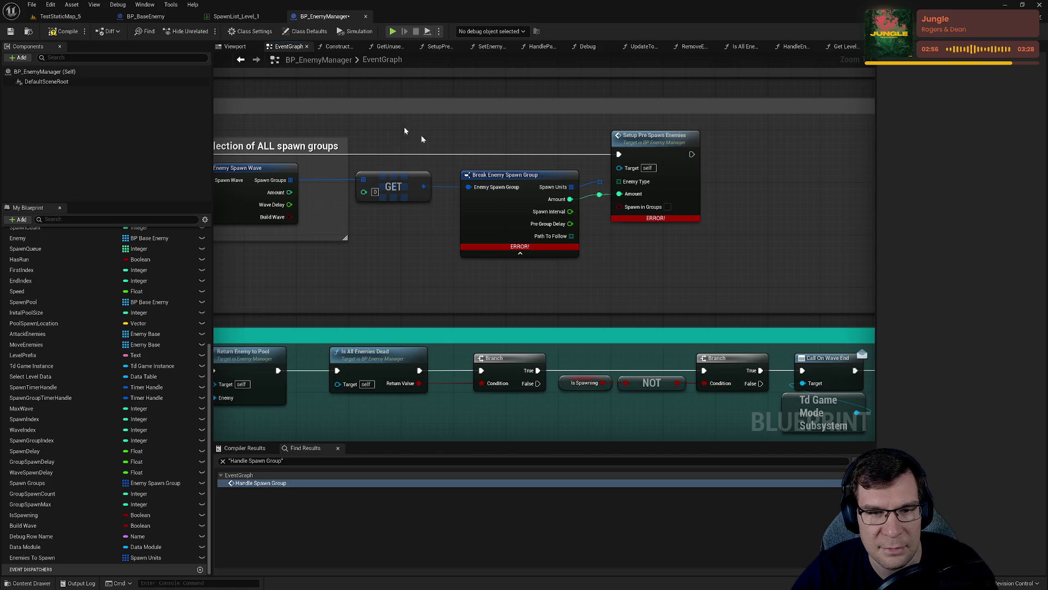
click(518, 229)
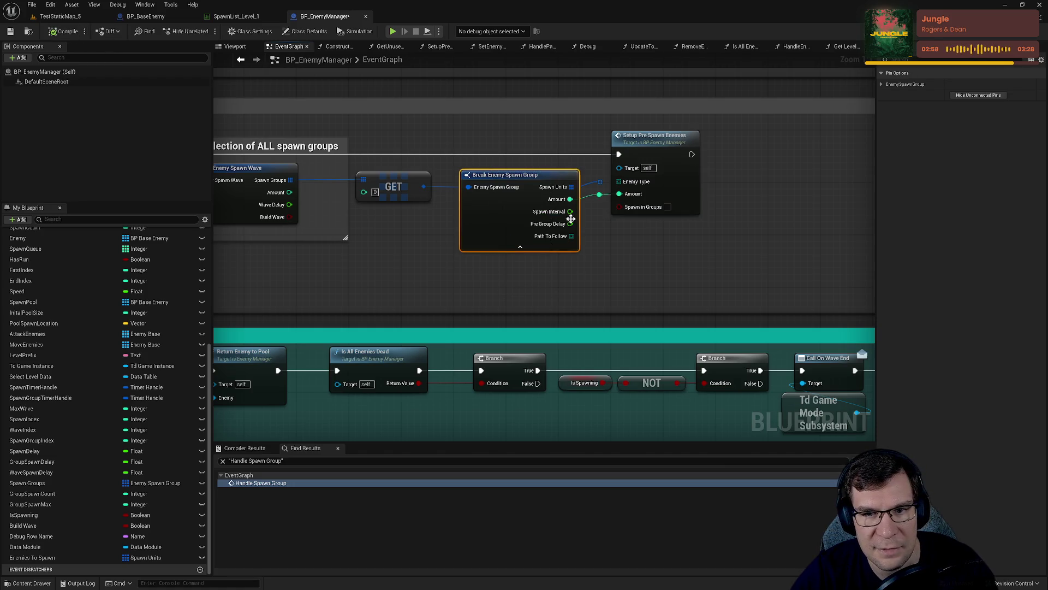
mouse_move(553, 199)
mouse_down()
mouse_move(539, 202)
mouse_move(540, 189)
mouse_up()
click(506, 197)
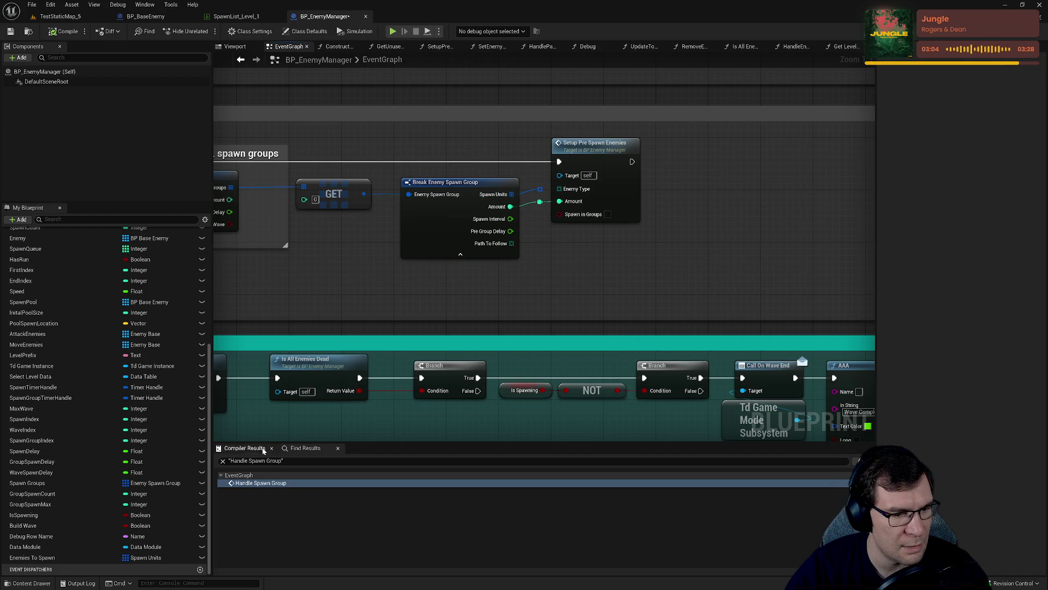
click(160, 558)
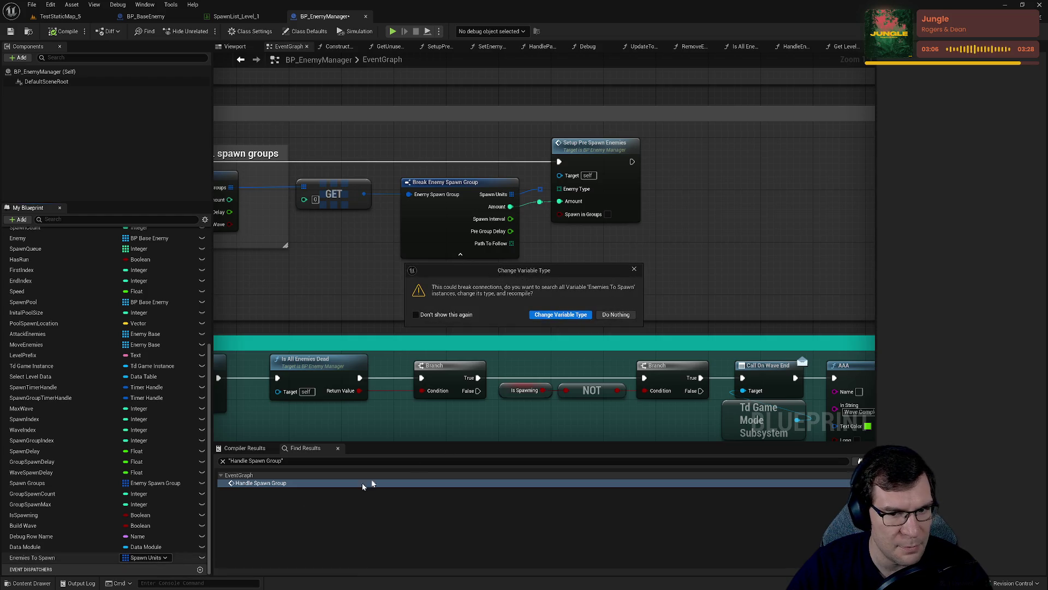
click(634, 270)
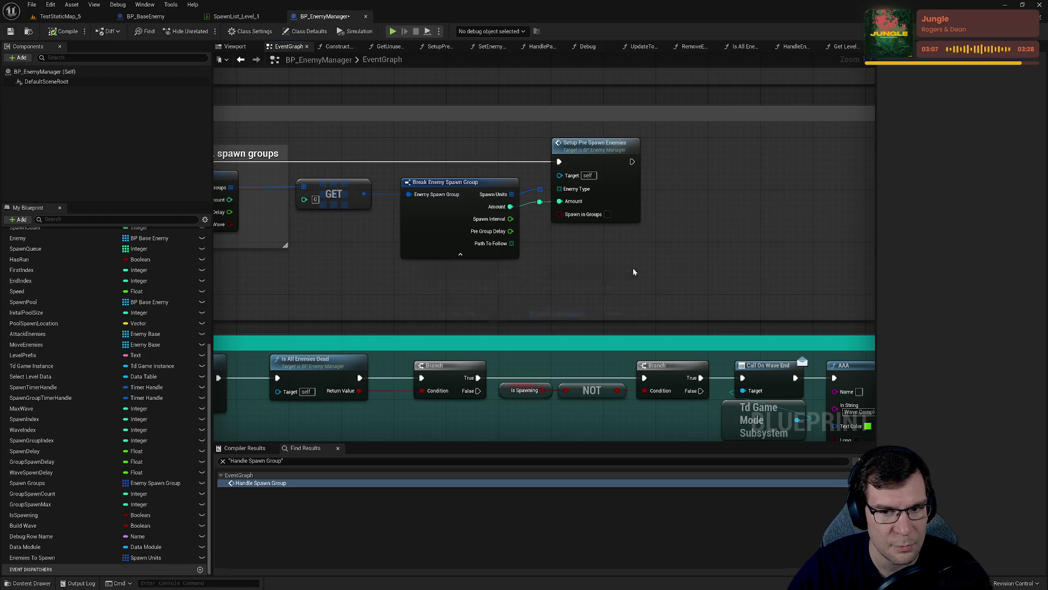
right_click(178, 558)
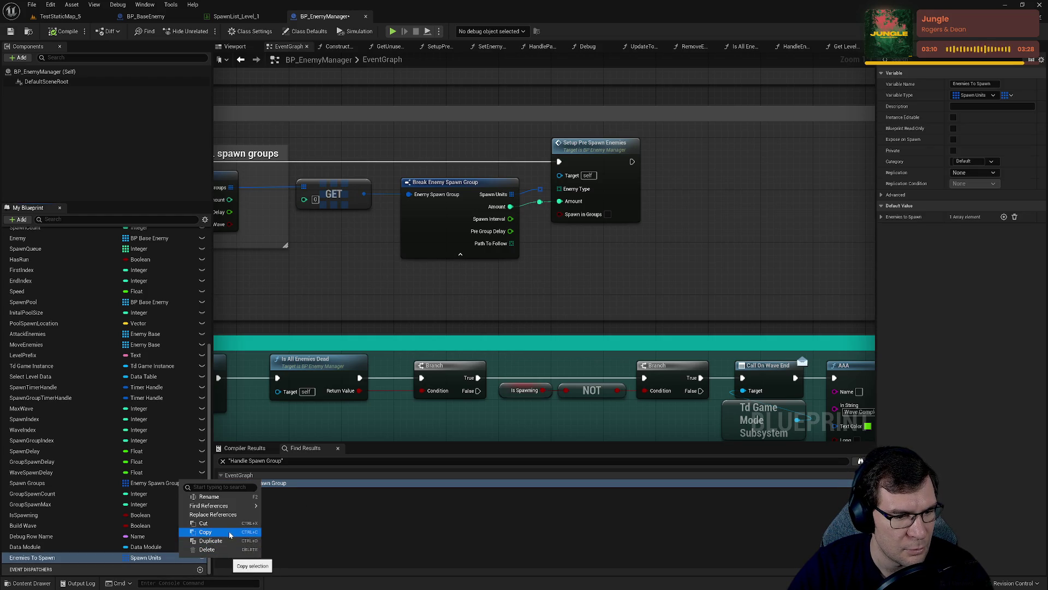
key(Escape)
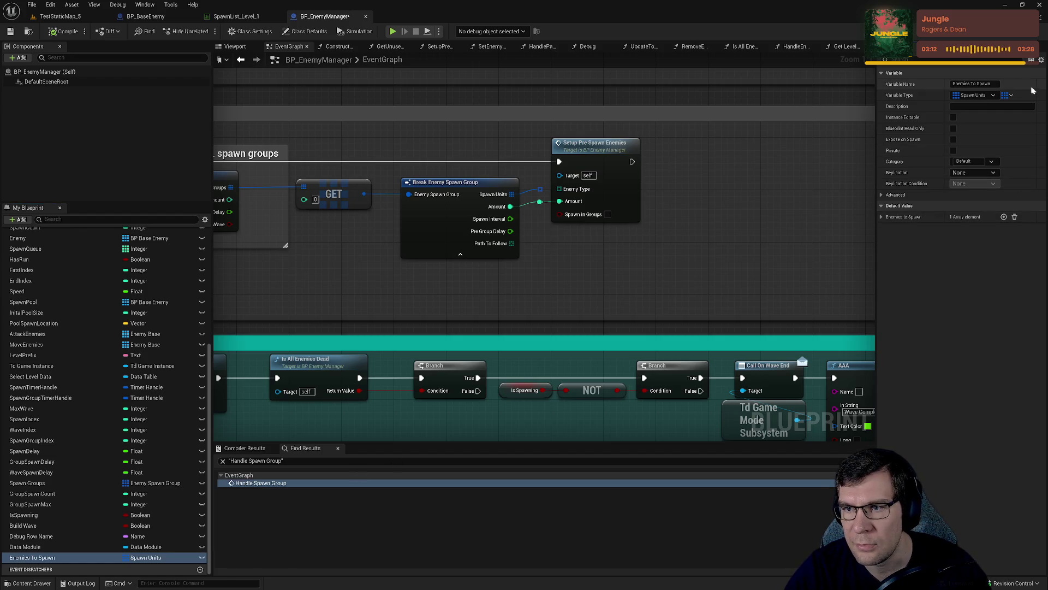
right_click(1023, 100)
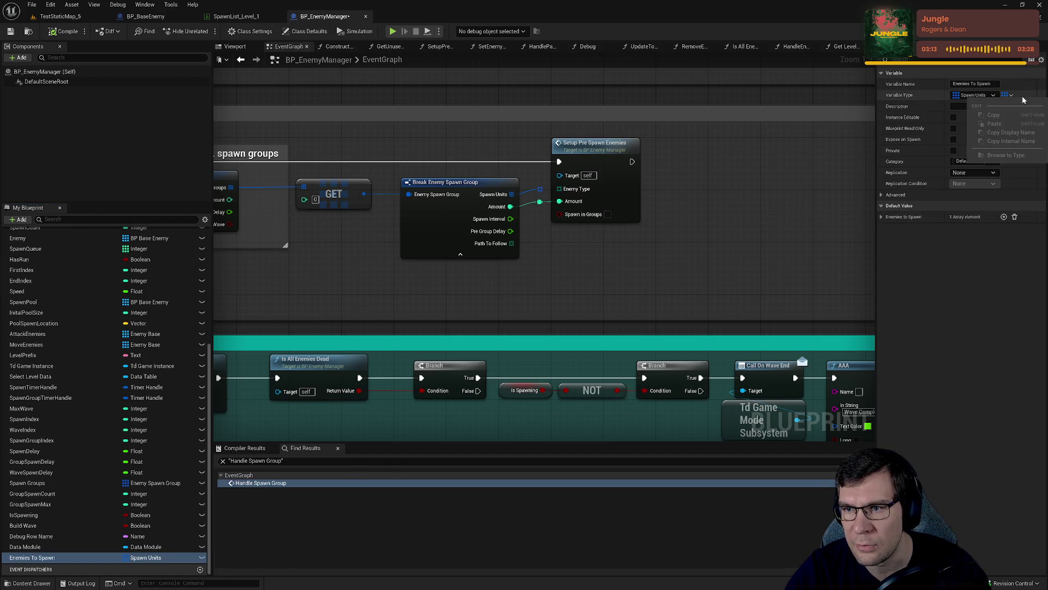
right_click(990, 97)
click(567, 260)
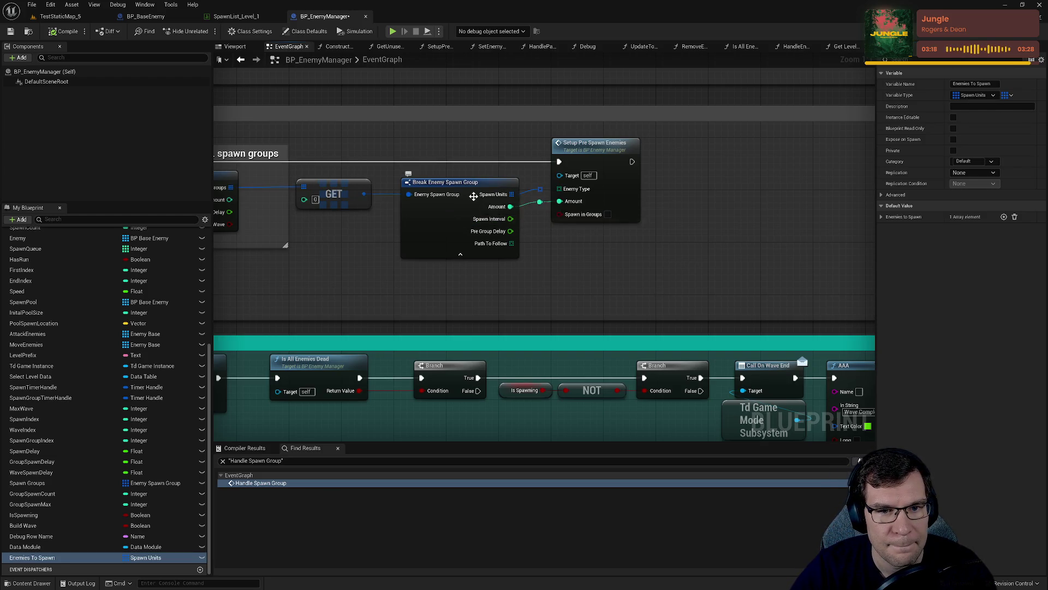
click(473, 196)
drag(512, 194, 645, 285)
text(break)
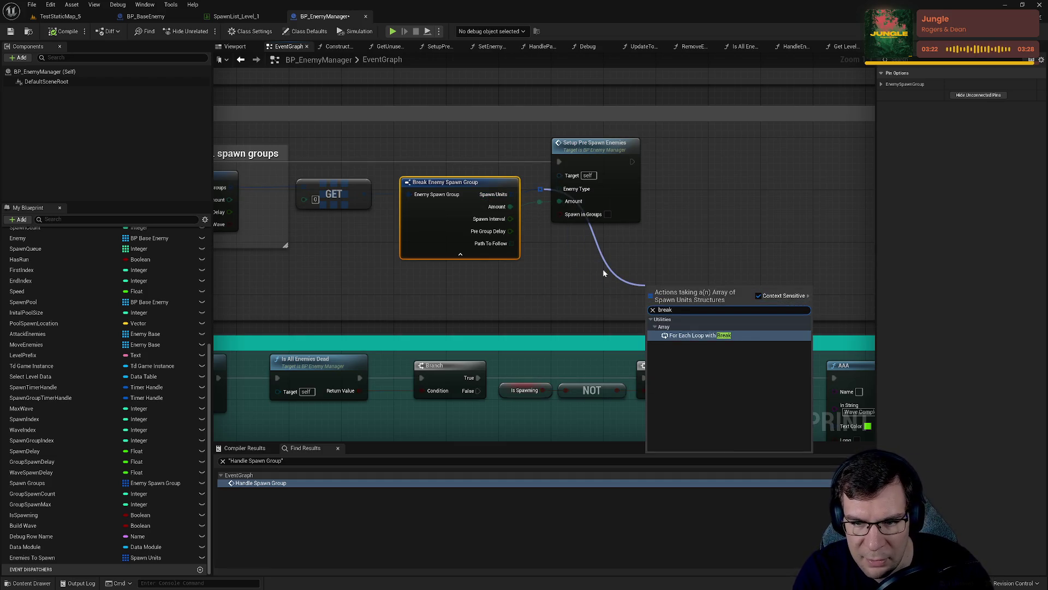
key(Return)
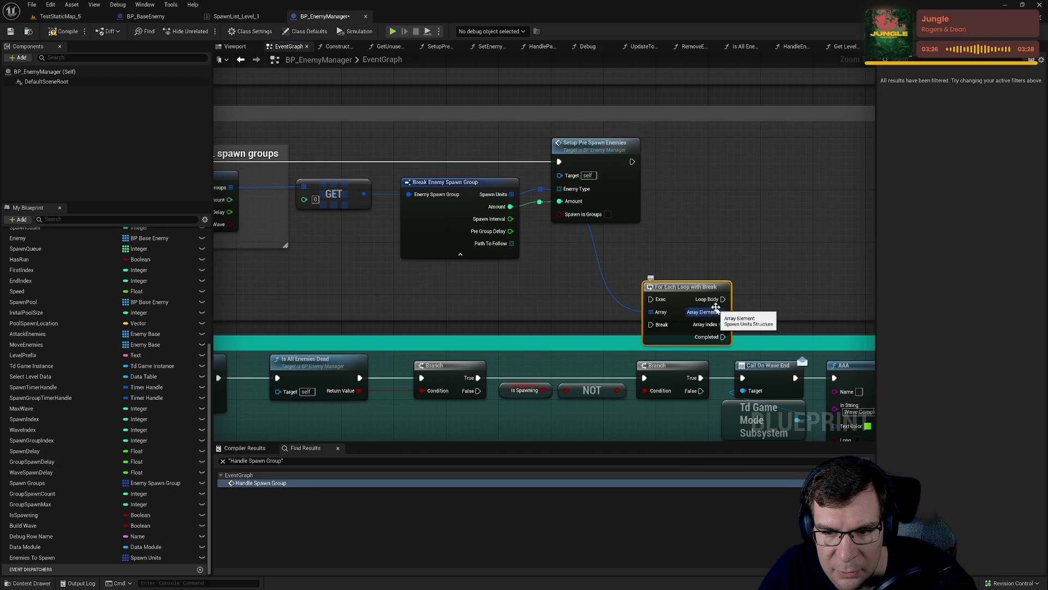
key(Delete)
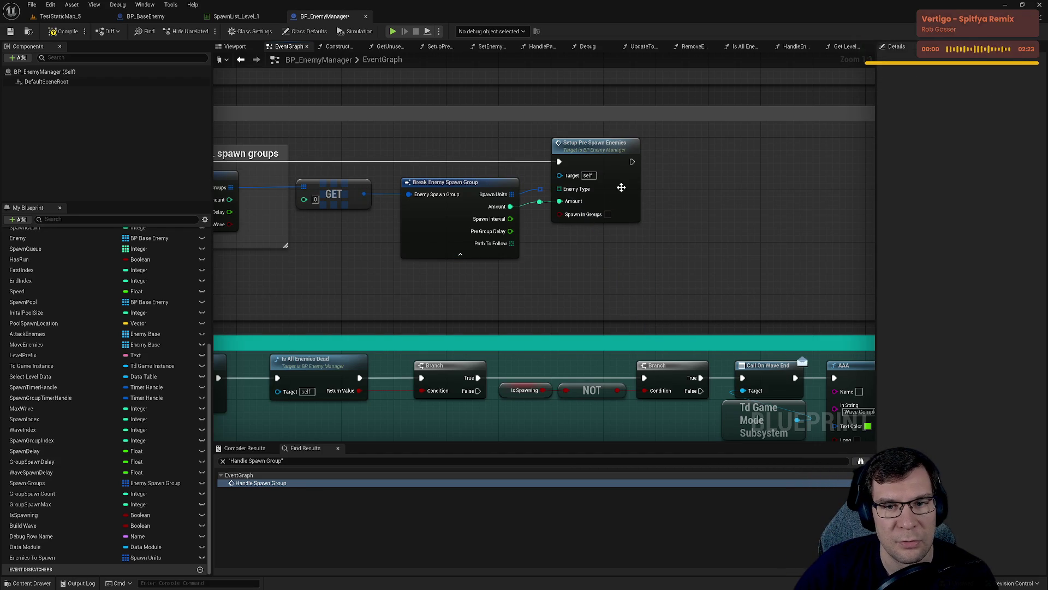
In SetupPreSpawnEnemies, change the EnemyType input's type to the Spawn Units structure.
double_click(617, 189)
click(455, 189)
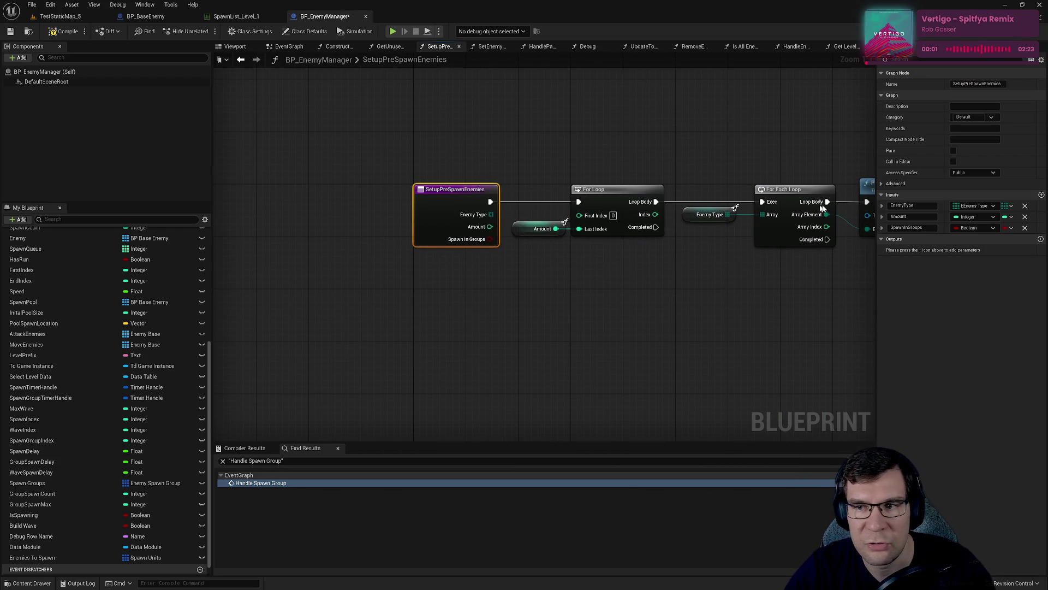
click(976, 206)
text(s)
key(BackSpace)
key(BackSpace)
key(BackSpace)
text(pawn unit)
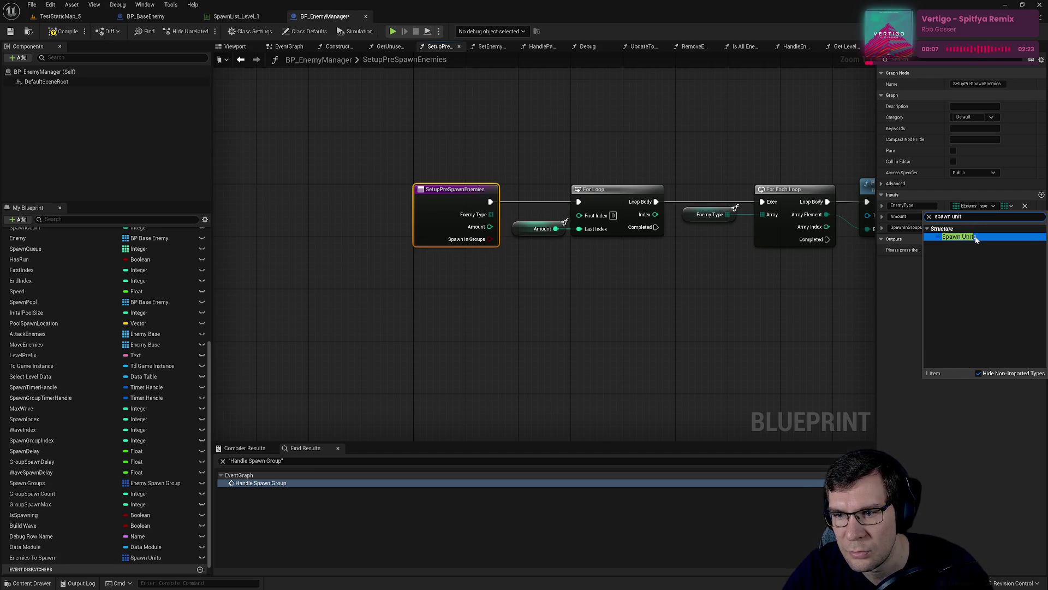
click(971, 236)
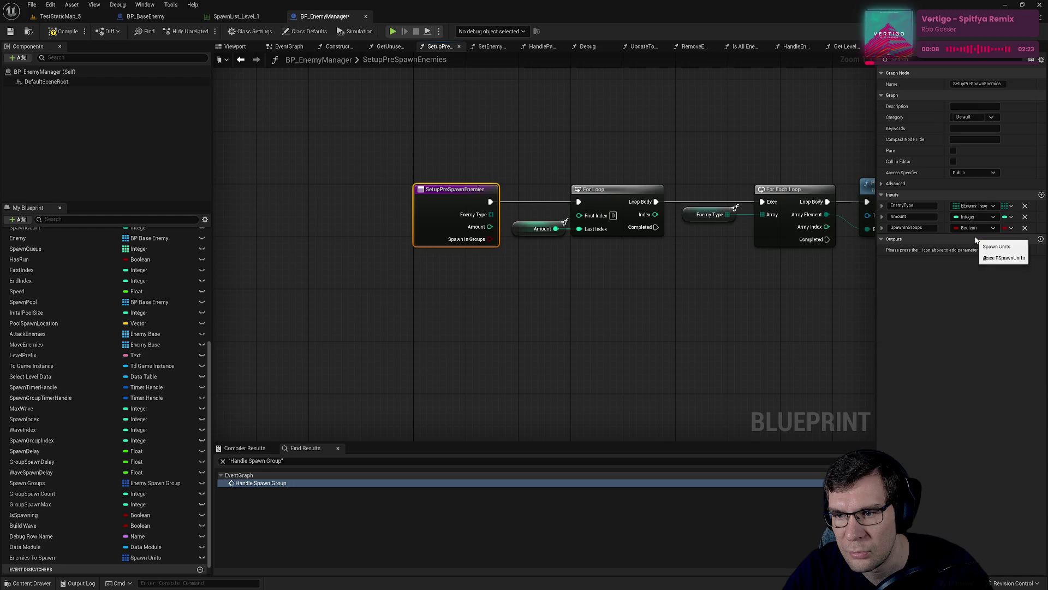
Inspect the function's inputs and Pre Spawn Enemy node, trying a connection from Enemy Type without adding anything.
click(487, 207)
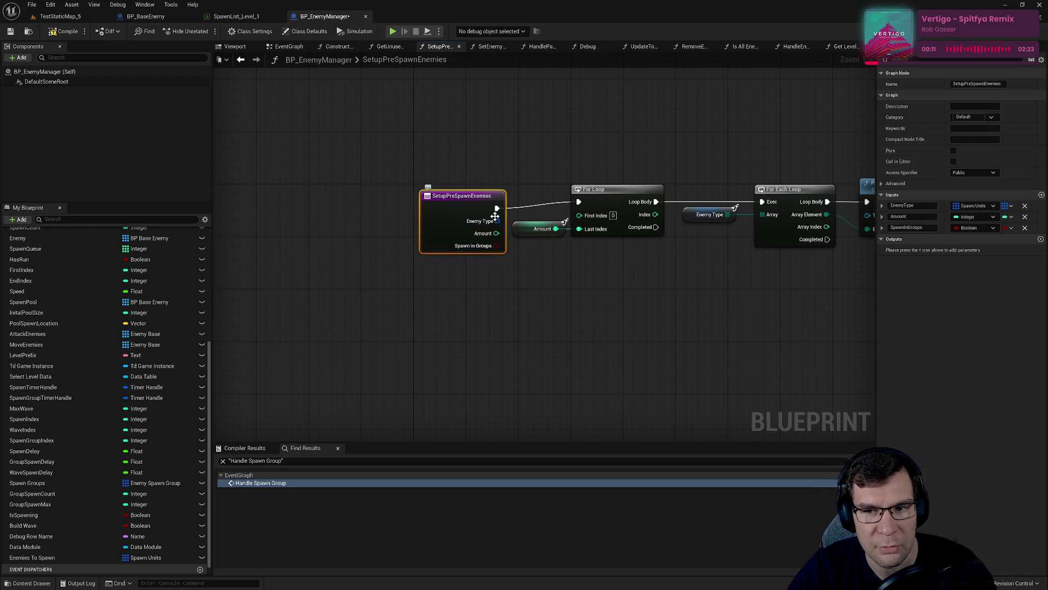
mouse_move(487, 206)
mouse_down()
mouse_move(517, 277)
mouse_move(604, 312)
mouse_move(524, 276)
mouse_up()
drag(434, 207, 562, 293)
key(Escape)
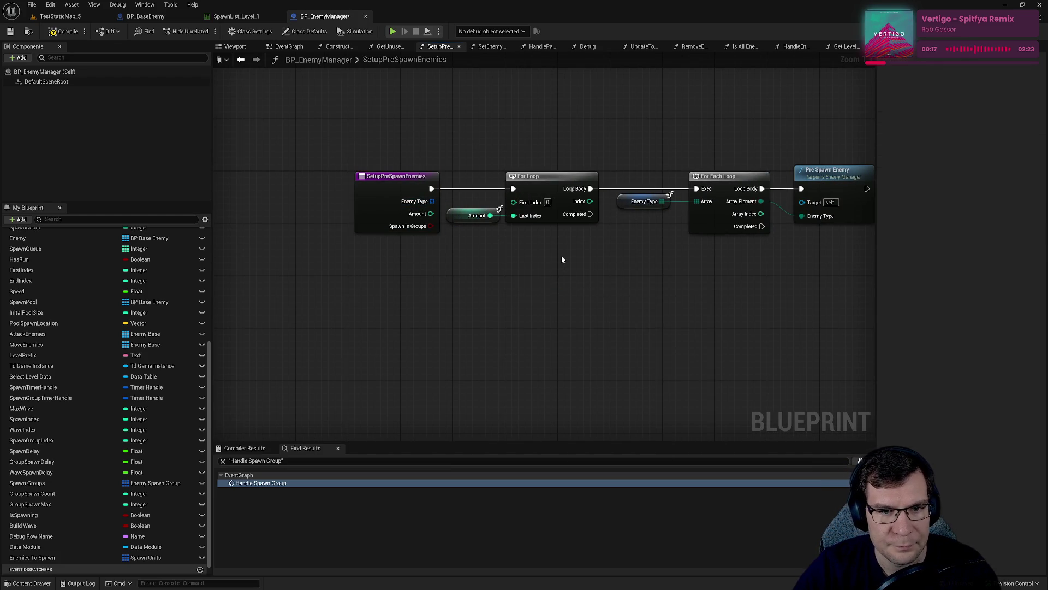
Place a second Get Enemy Type node below the existing loop chain.
drag(561, 256, 489, 228)
click(505, 195)
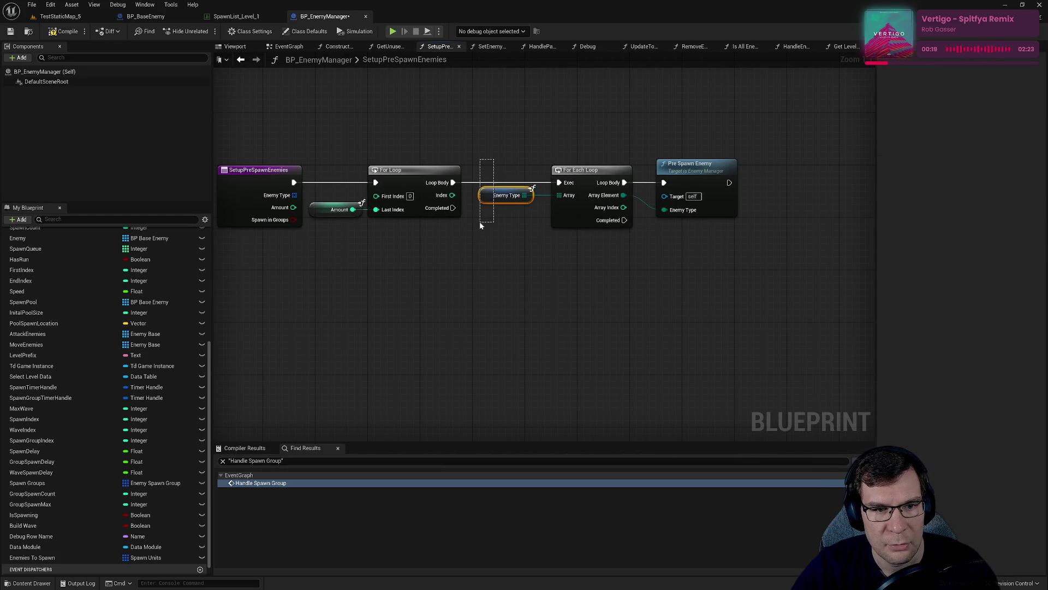
drag(295, 194, 378, 329)
text(br)
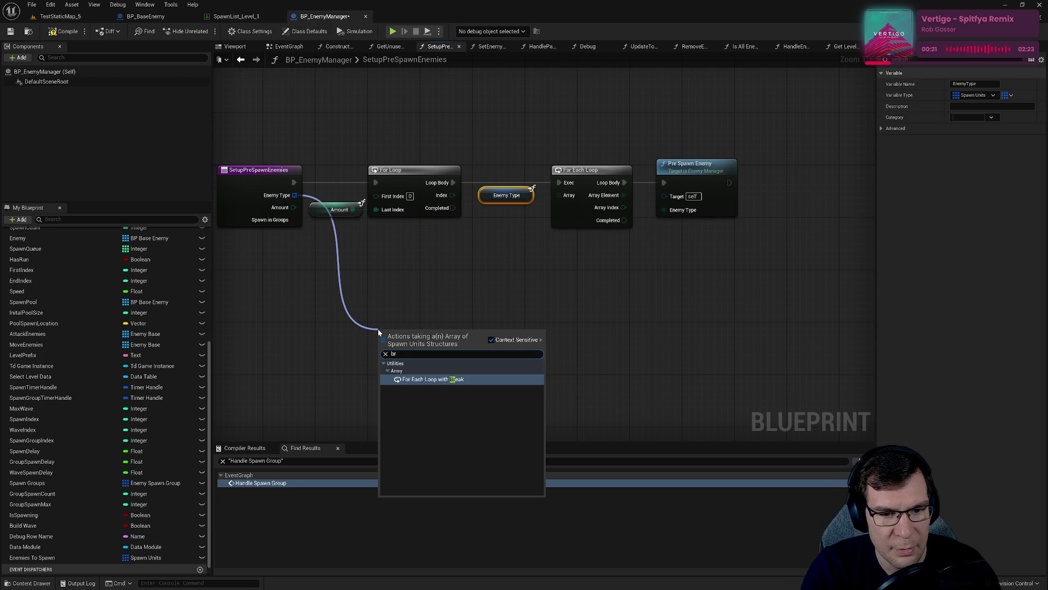
click(410, 310)
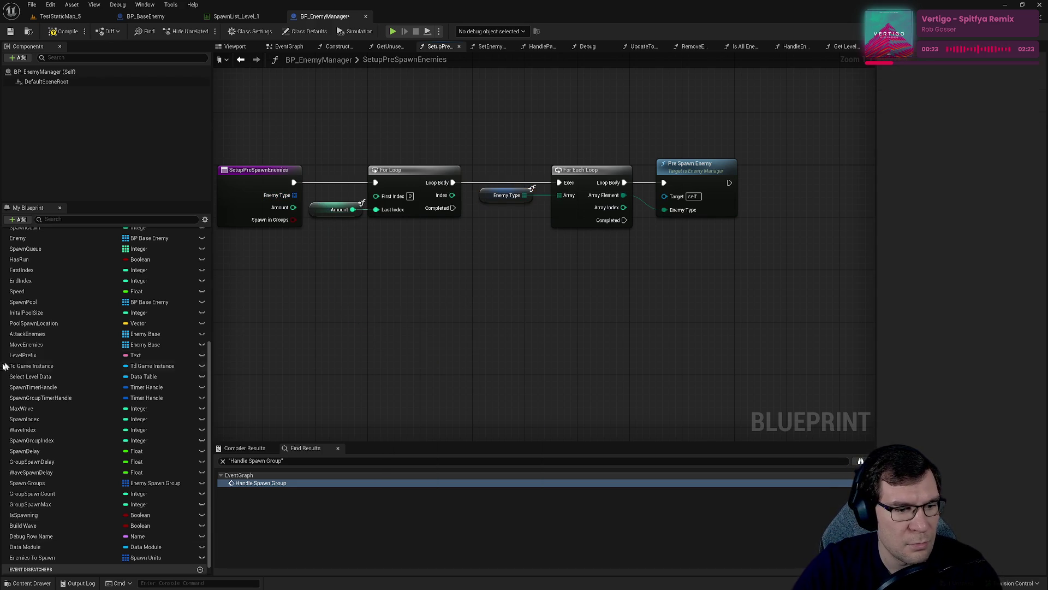
right_click(385, 278)
text(enb)
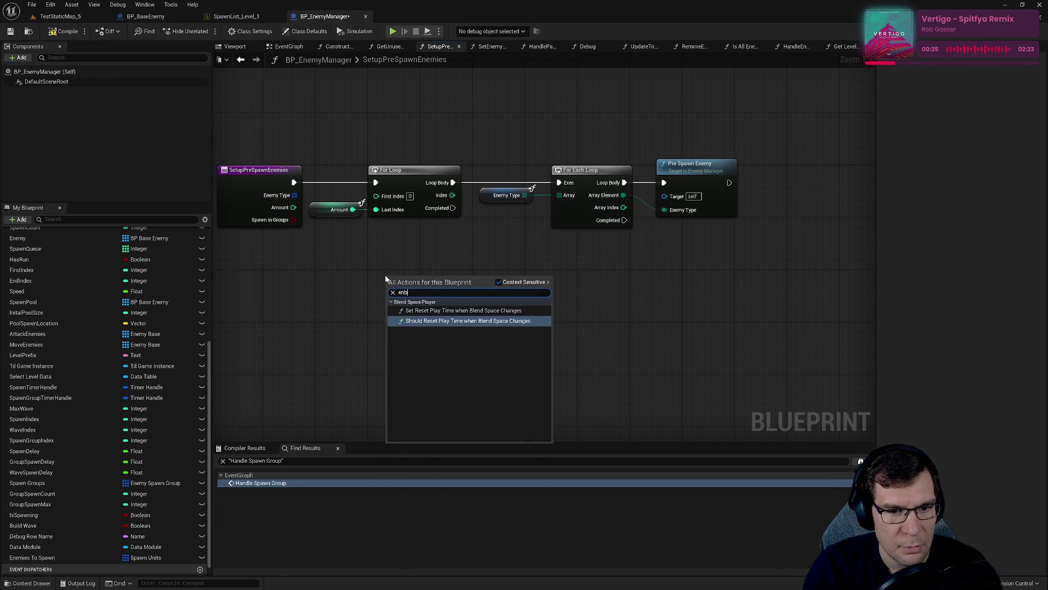
text(n)
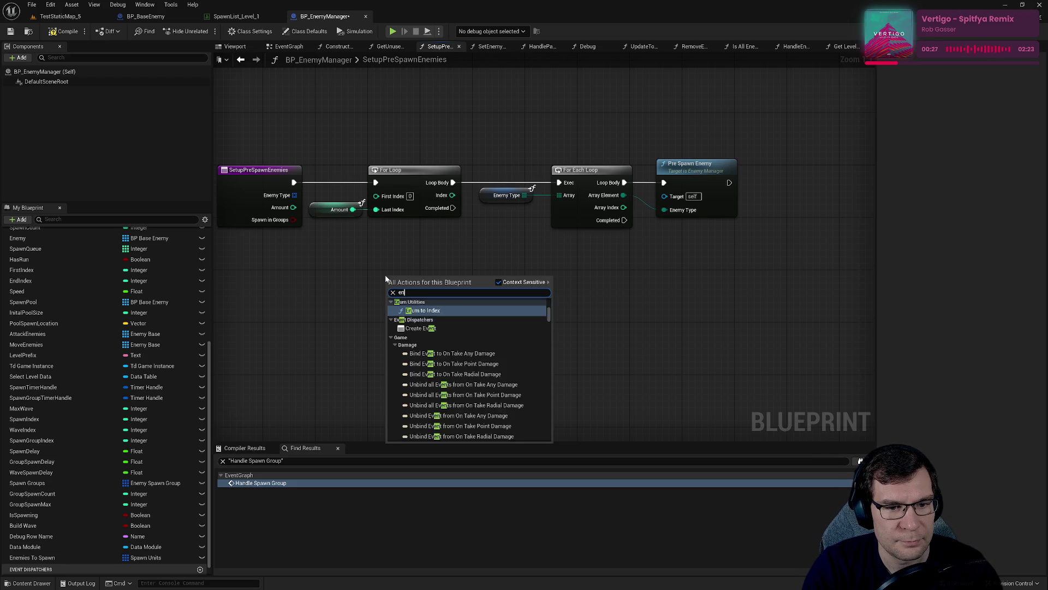
key(BackSpace)
key(BackSpace)
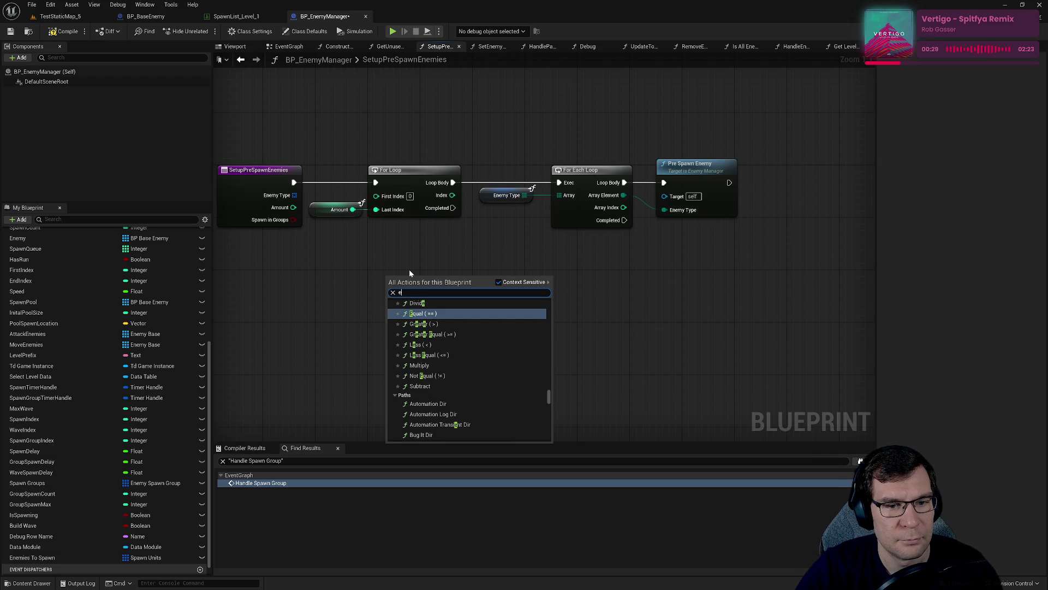
text(nemy t)
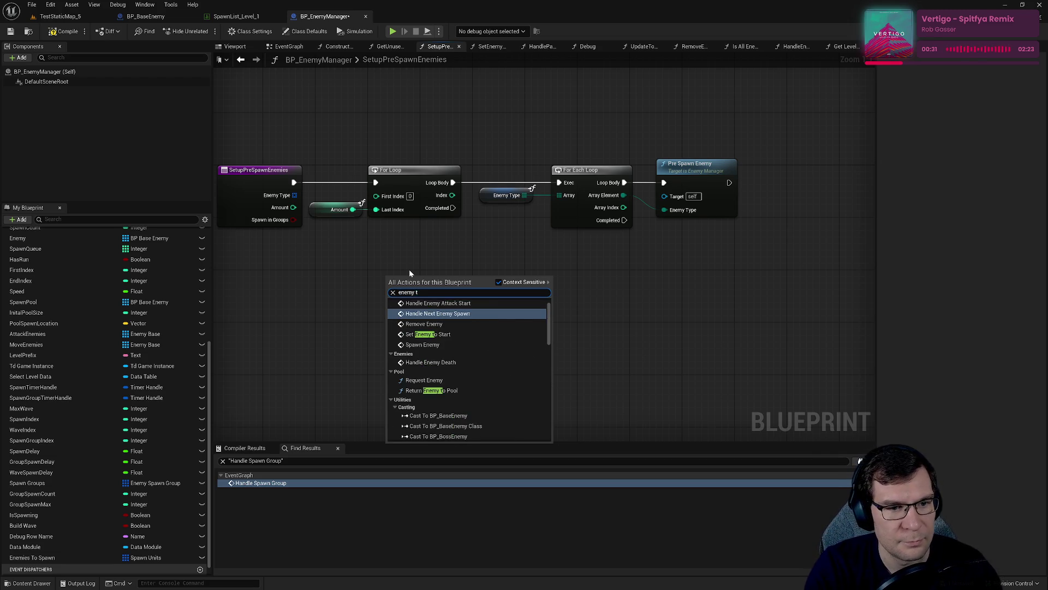
text(ype)
key(Return)
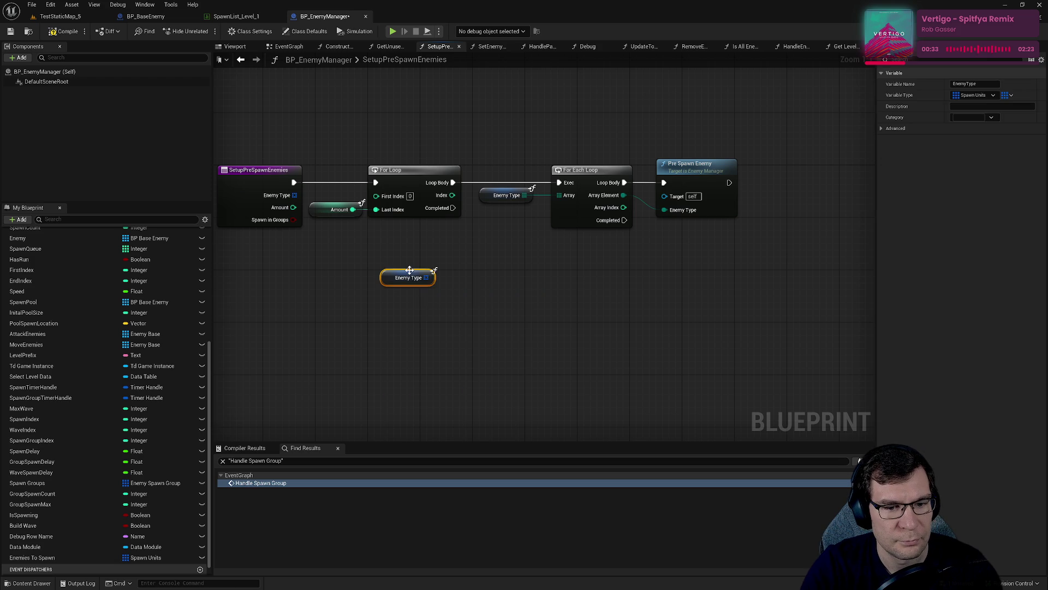
Add a For Each Loop over the new Enemy Type getter and pull from its Array Element.
drag(426, 277, 563, 295)
text(fo)
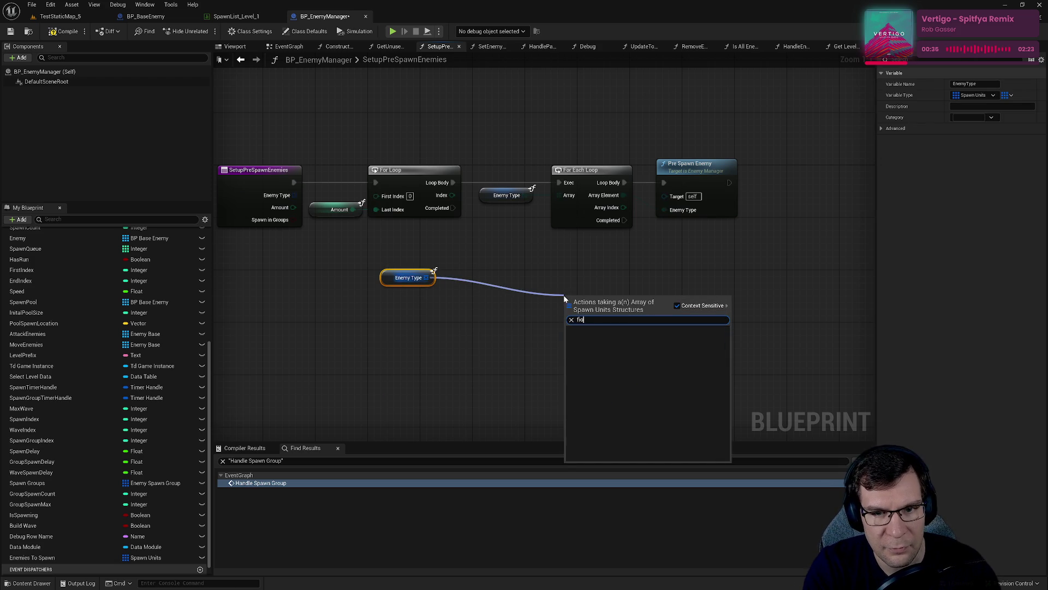
click(475, 318)
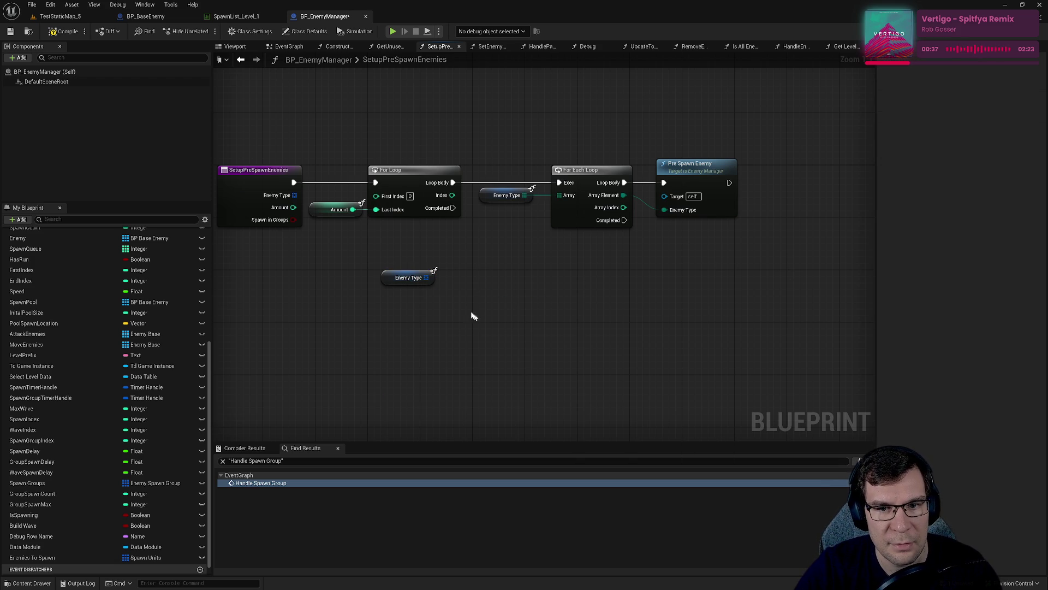
drag(426, 277, 502, 321)
text(for ea)
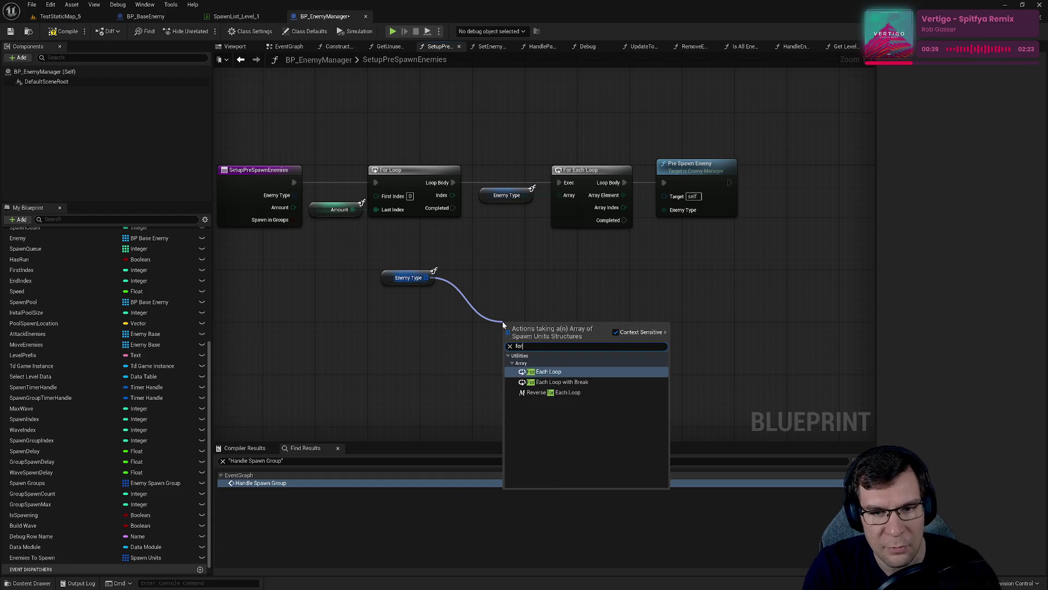
key(Return)
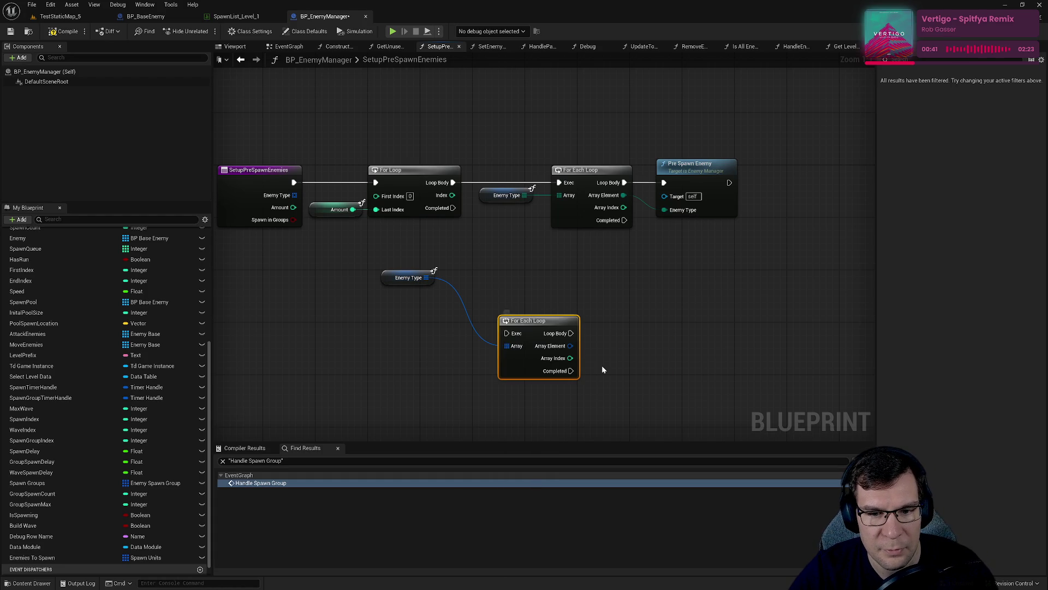
mouse_move(570, 345)
mouse_down()
mouse_move(599, 351)
mouse_move(582, 345)
mouse_up()
Add a Break Spawn Units node and wire its Enemy Type and the loop exec into Pre Spawn Enemy.
text(break)
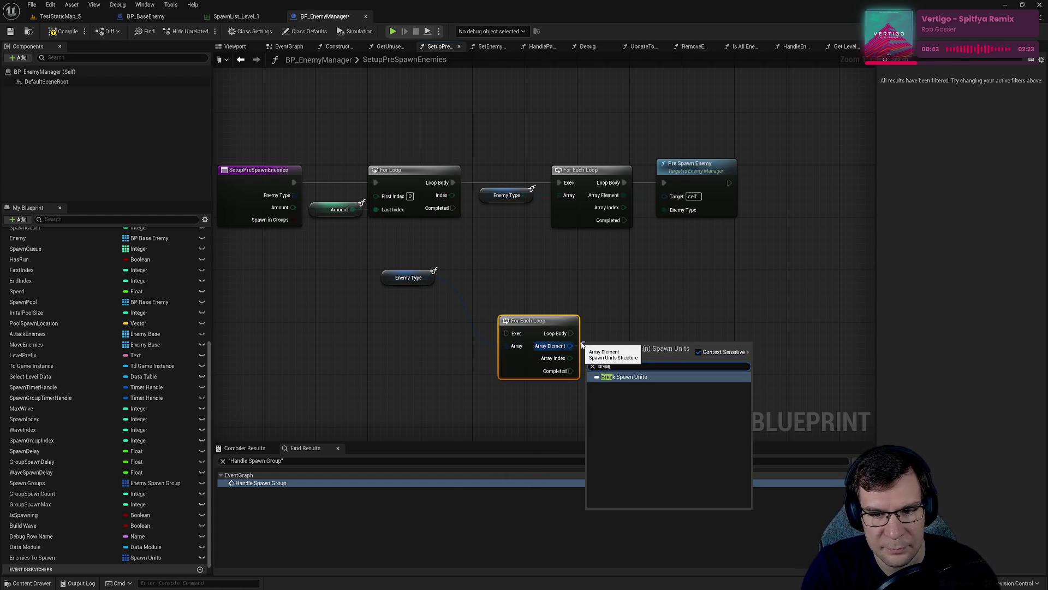
key(Return)
drag(665, 355, 664, 209)
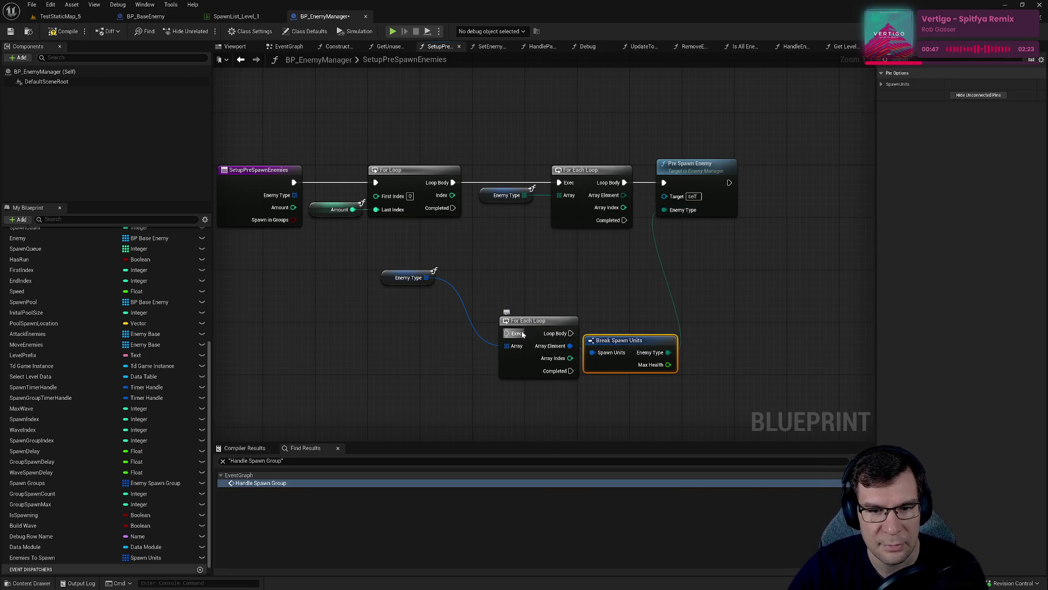
mouse_move(506, 333)
mouse_down()
mouse_move(480, 203)
mouse_move(456, 184)
mouse_up()
drag(571, 333, 663, 186)
Delete the old For Each Loop and getter, and move the new loop beside the For Loop.
drag(510, 140, 608, 286)
key(Delete)
mouse_move(391, 274)
mouse_down()
mouse_move(443, 385)
mouse_move(505, 391)
mouse_up()
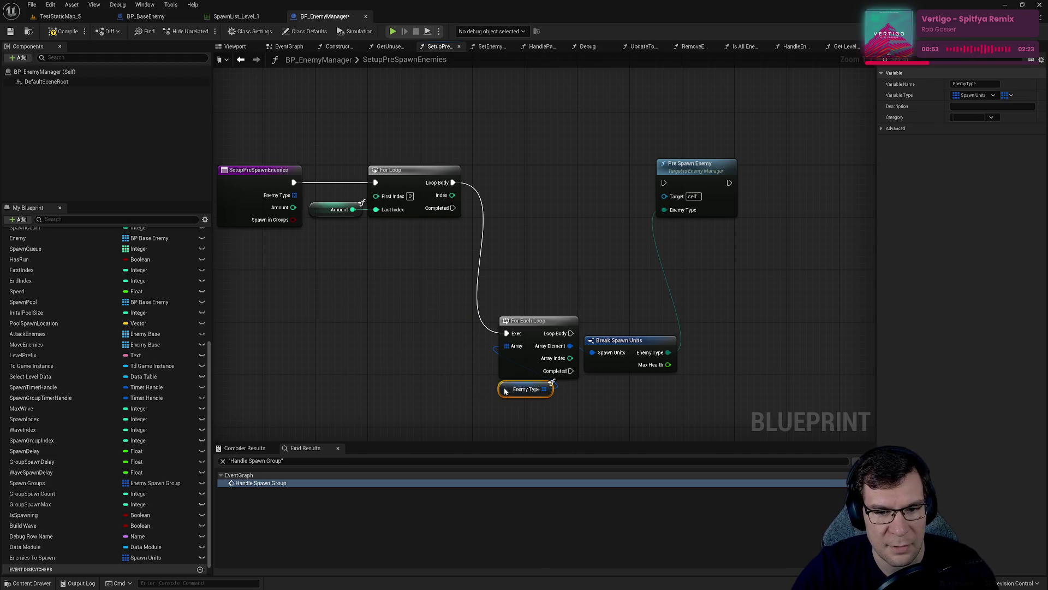
drag(544, 426, 518, 183)
mouse_move(622, 353)
mouse_down()
mouse_move(598, 190)
mouse_move(678, 185)
mouse_up()
drag(598, 191, 604, 200)
Line up Break Spawn Units with Pre Spawn Enemy to tidy the function graph.
shift+click(726, 184)
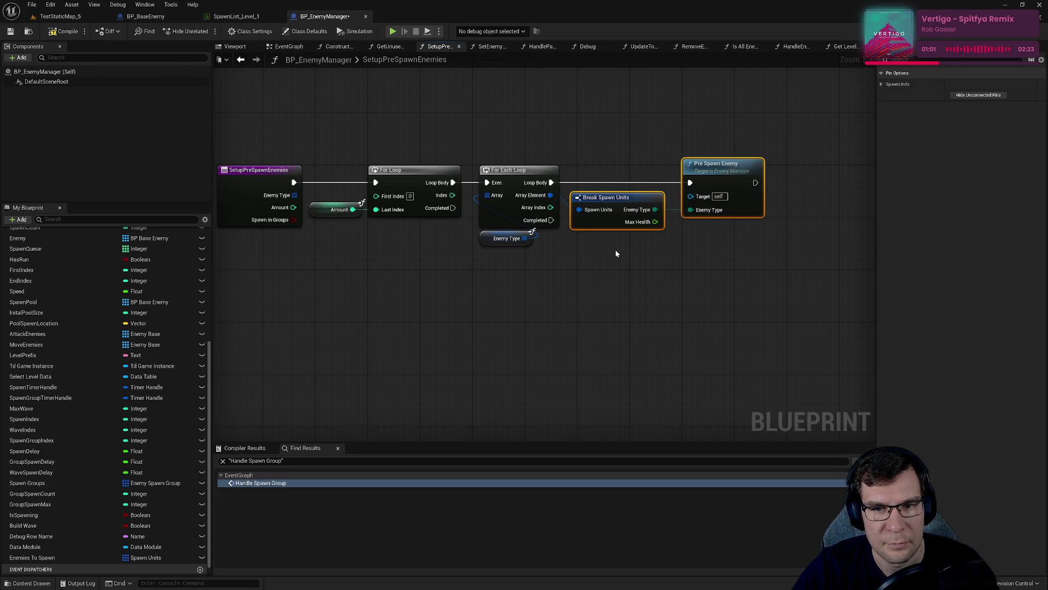
drag(614, 250, 696, 263)
click(732, 293)
mouse_move(314, 126)
mouse_down()
mouse_move(879, 290)
mouse_move(759, 270)
mouse_up()
click(367, 185)
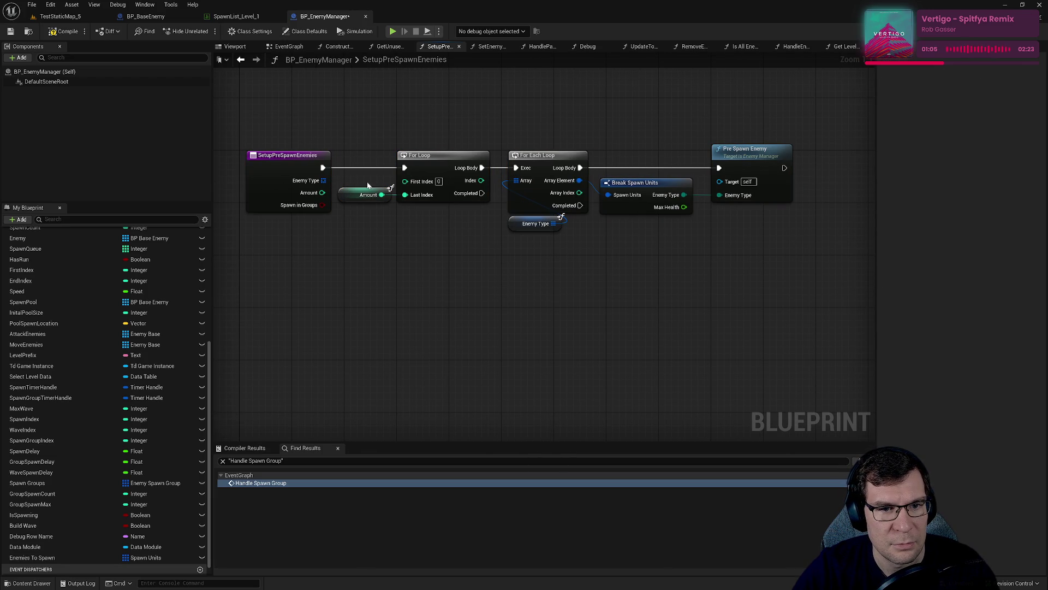
Compile, then wire the spawn group into Setup Pre Spawn Enemies in the EventGraph.
click(64, 32)
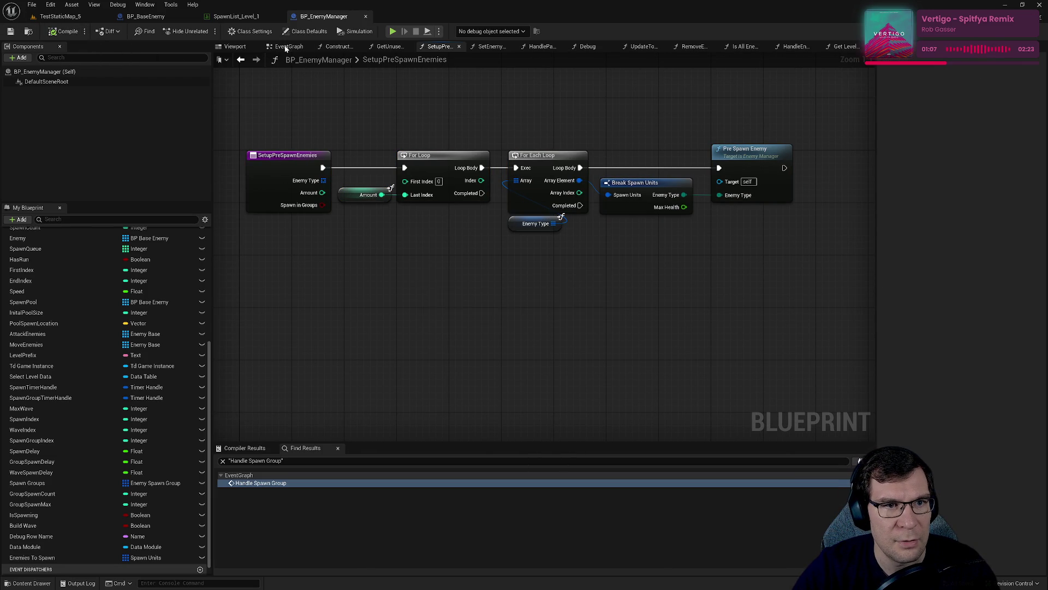
click(288, 47)
drag(548, 213, 566, 215)
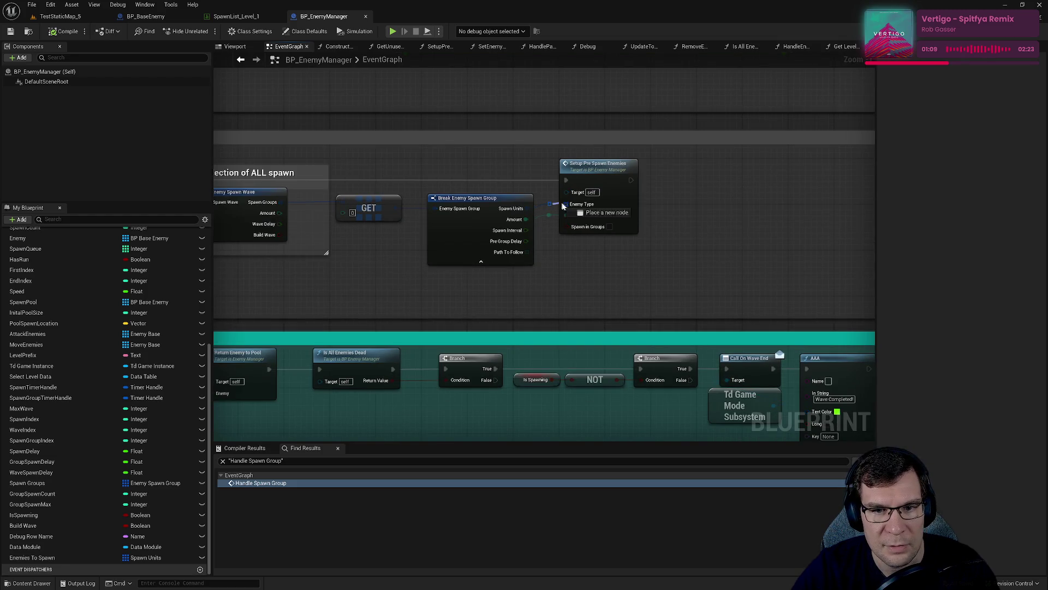
drag(619, 257, 688, 246)
mouse_move(555, 234)
mouse_down()
mouse_move(573, 262)
mouse_move(683, 266)
mouse_move(555, 198)
mouse_move(386, 193)
mouse_up()
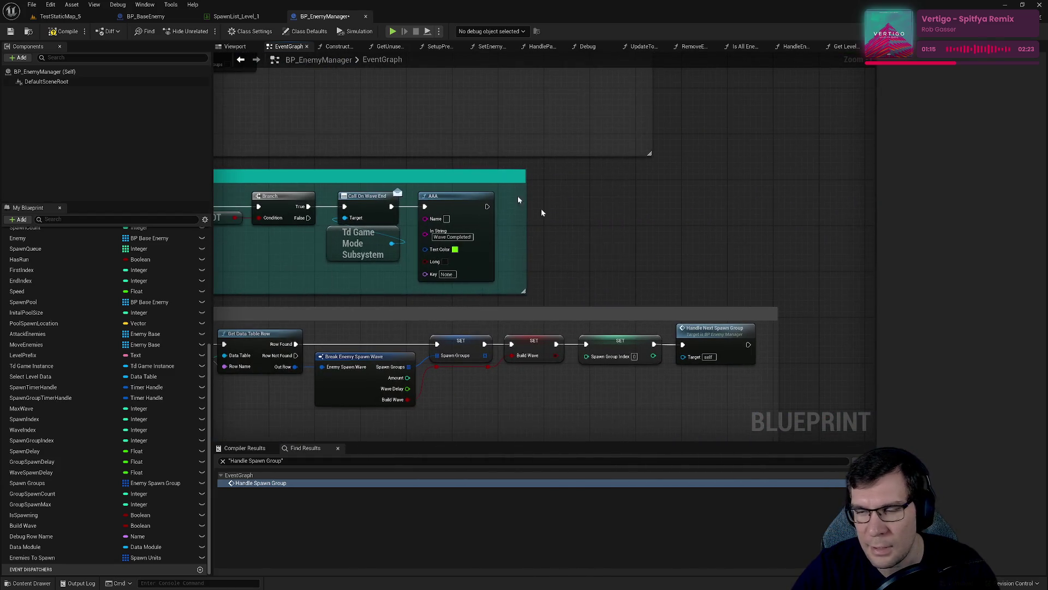
click(233, 20)
click(305, 16)
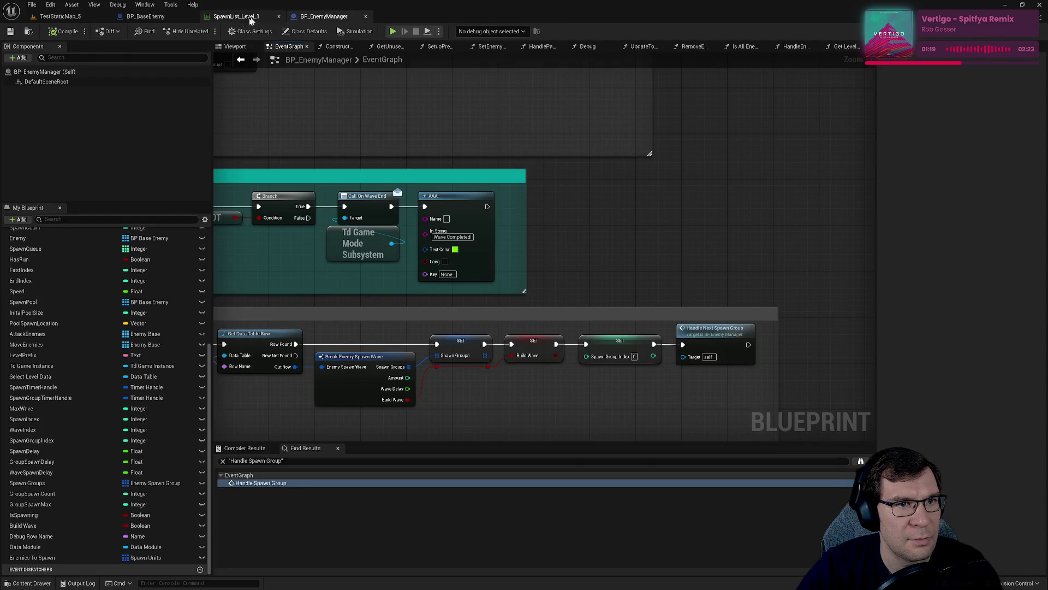
Review the Wave3, Wave1 and Wave2 rows in SpawnList_Level_1, keeping Wave2 on Enemy A.
click(236, 16)
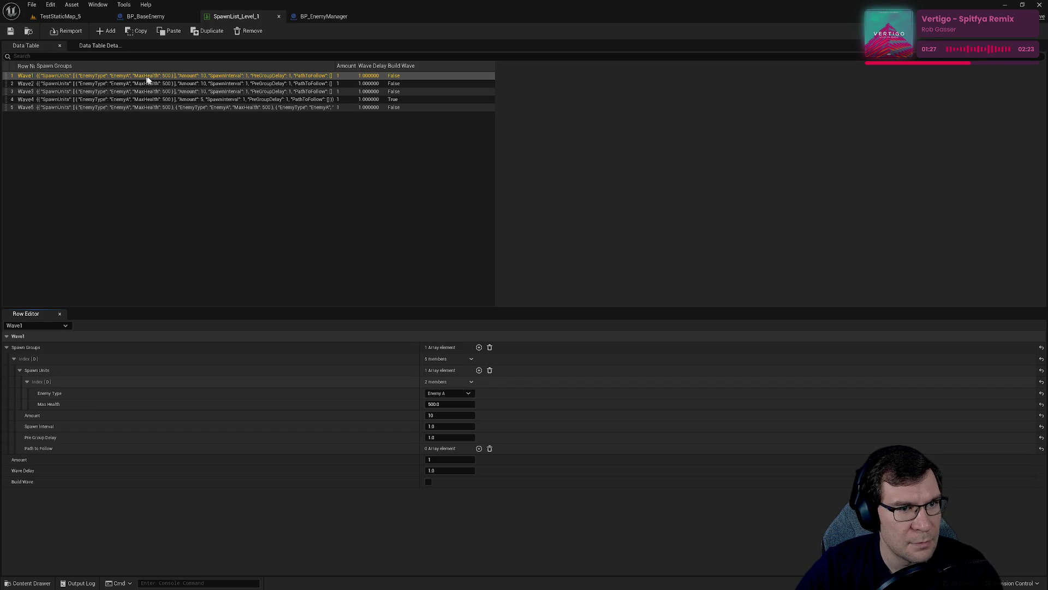
click(169, 89)
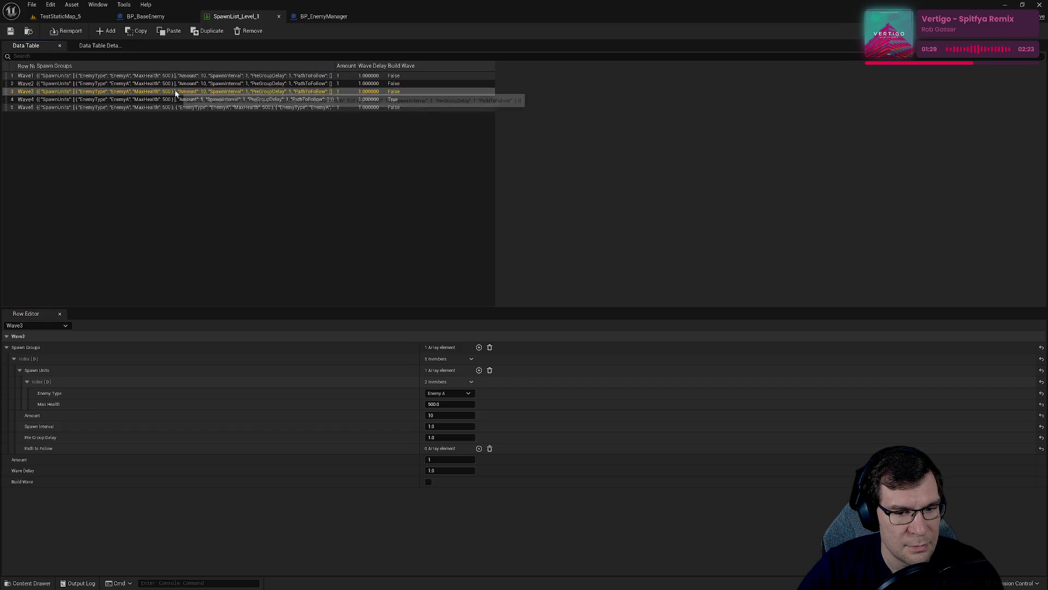
click(182, 77)
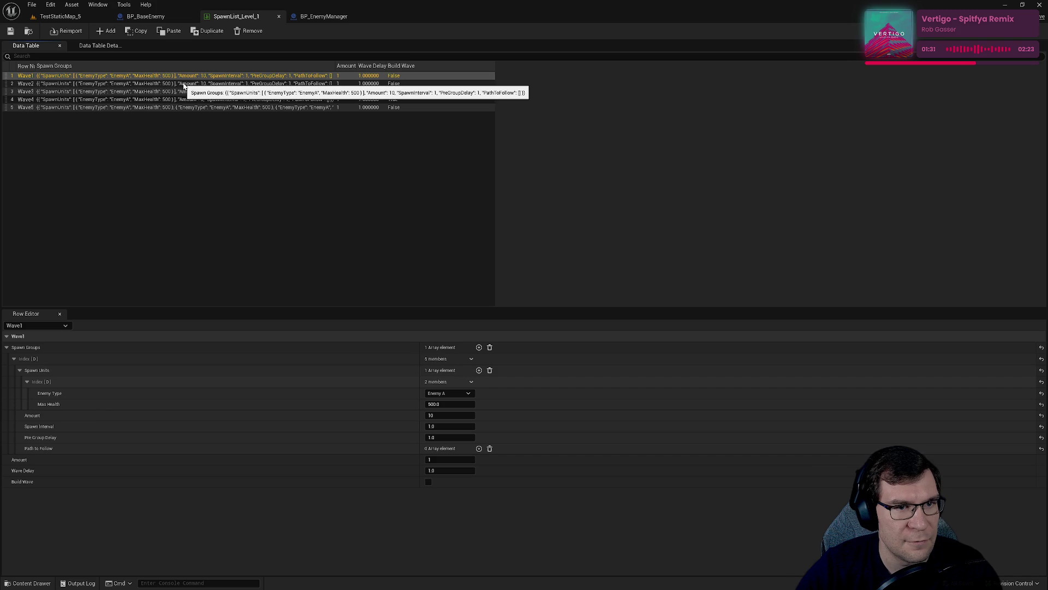
click(195, 84)
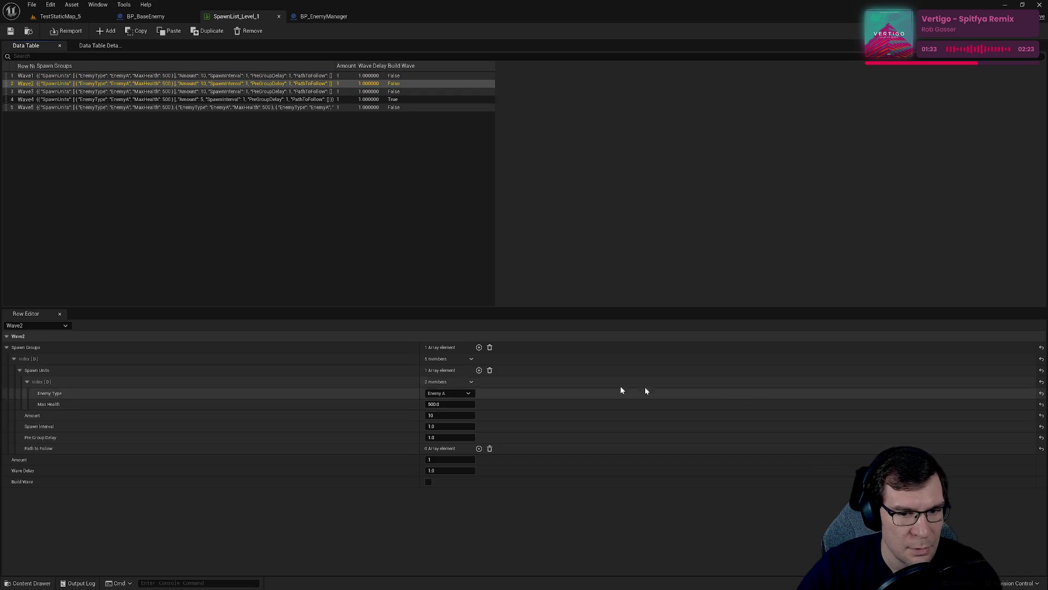
click(468, 394)
click(460, 394)
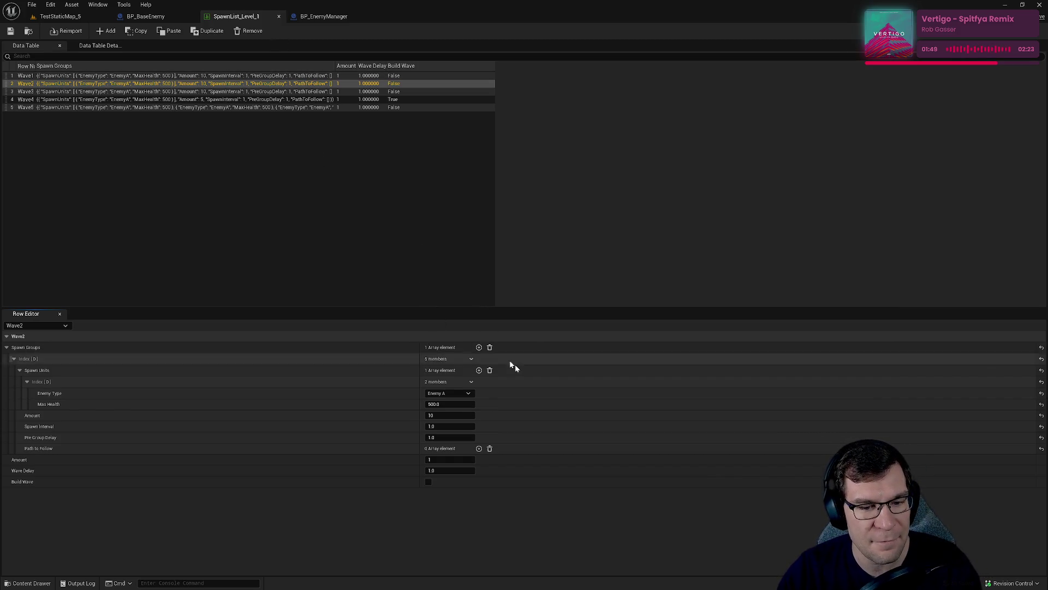
click(449, 405)
Set Wave1's Spawn Interval to 2.
click(448, 415)
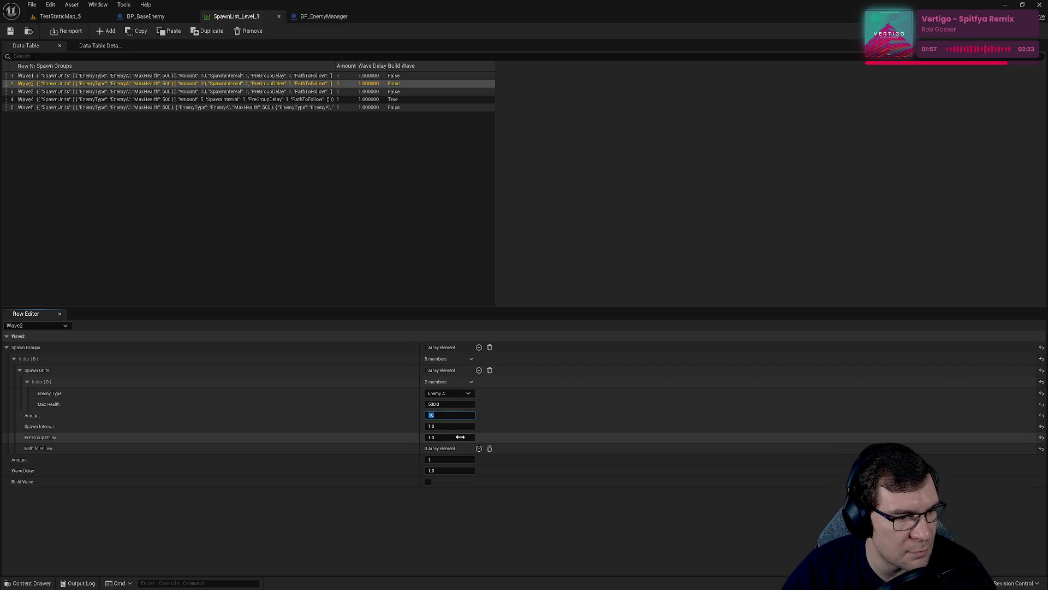
text(2)
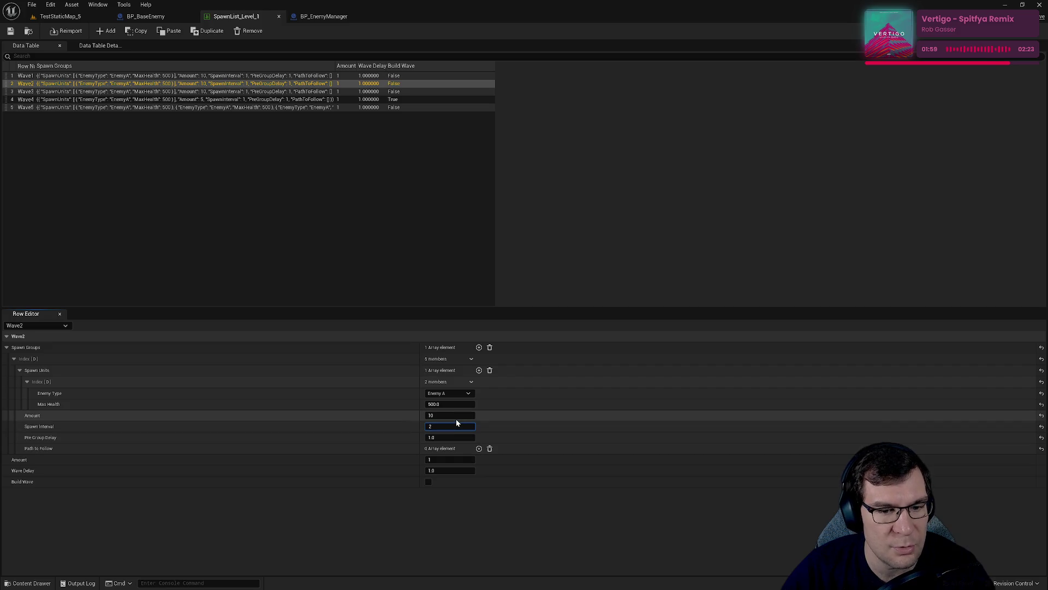
key(ctrl+s)
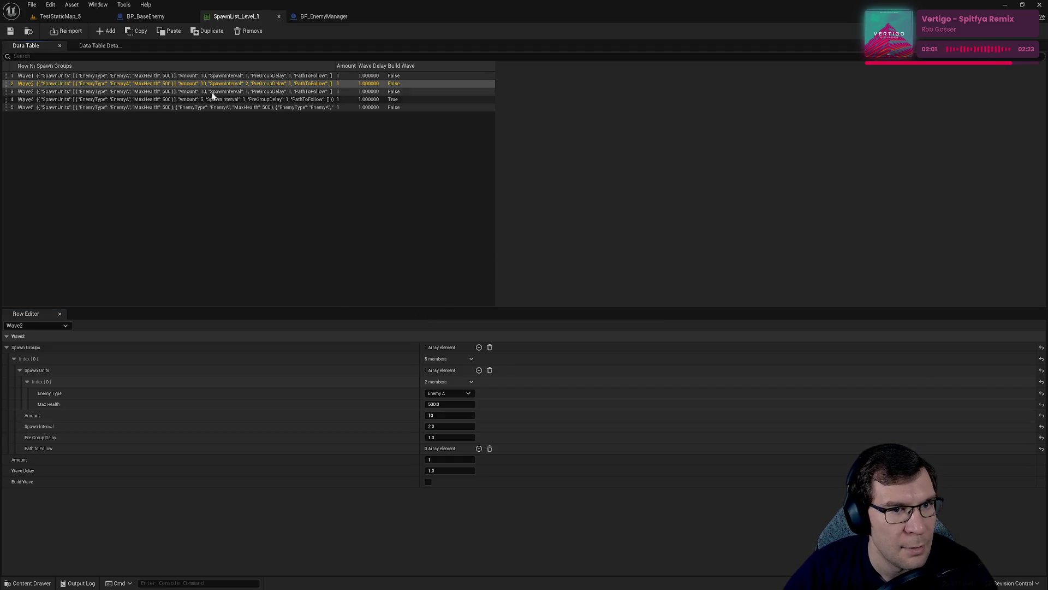
click(356, 77)
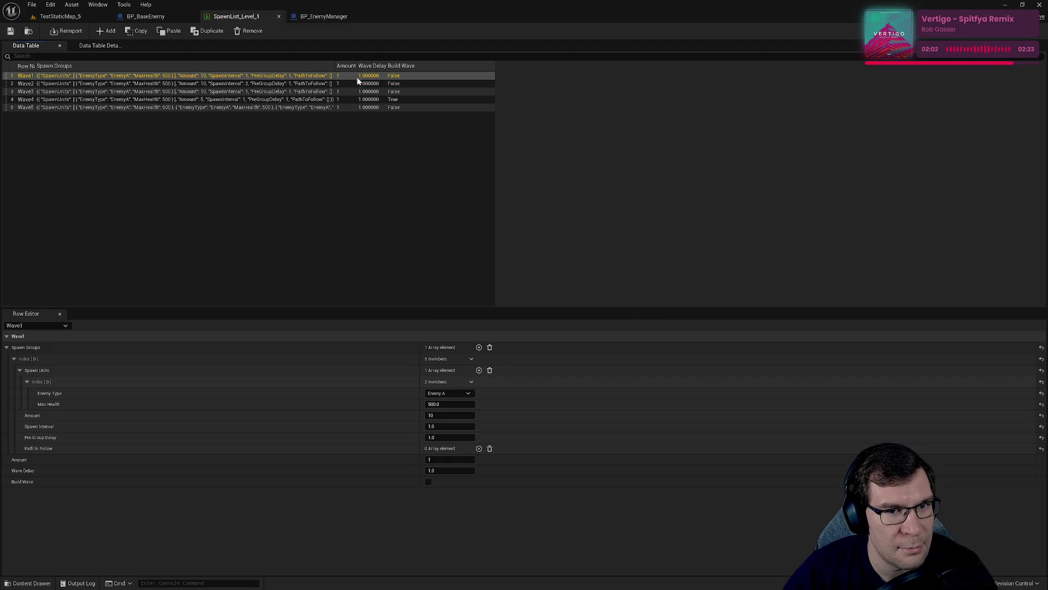
click(452, 426)
text(2)
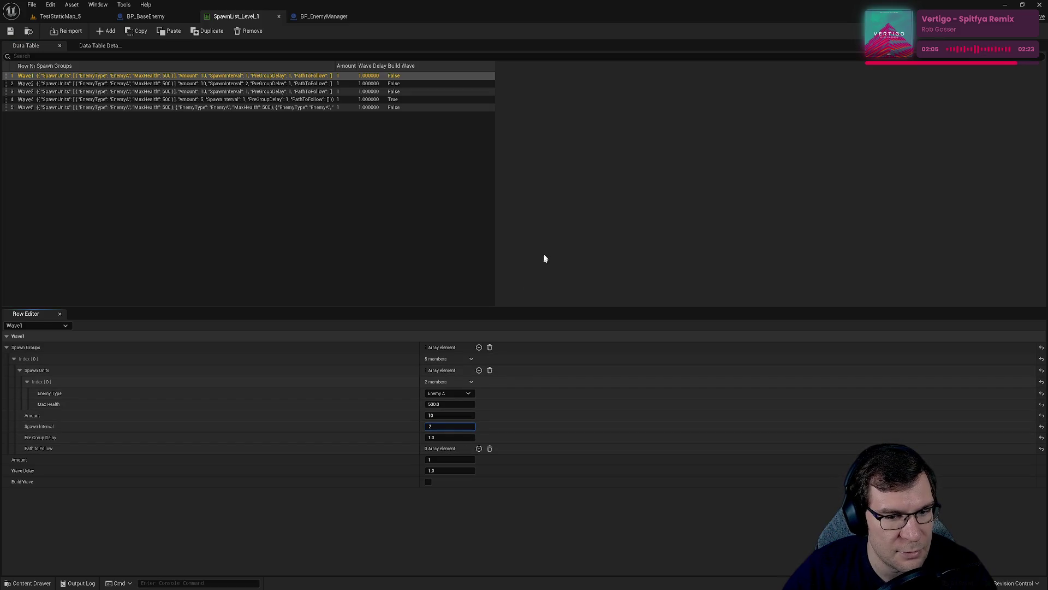
Make Wave2 spawn Enemy B at 200 max health with interval 1, and save.
click(111, 83)
click(447, 393)
click(449, 417)
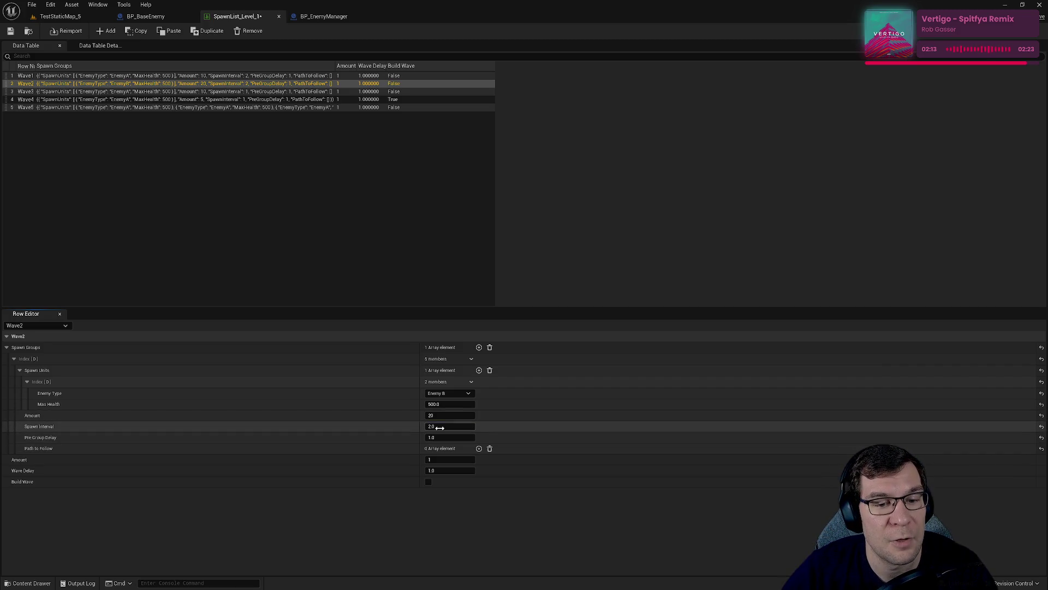
key(Return)
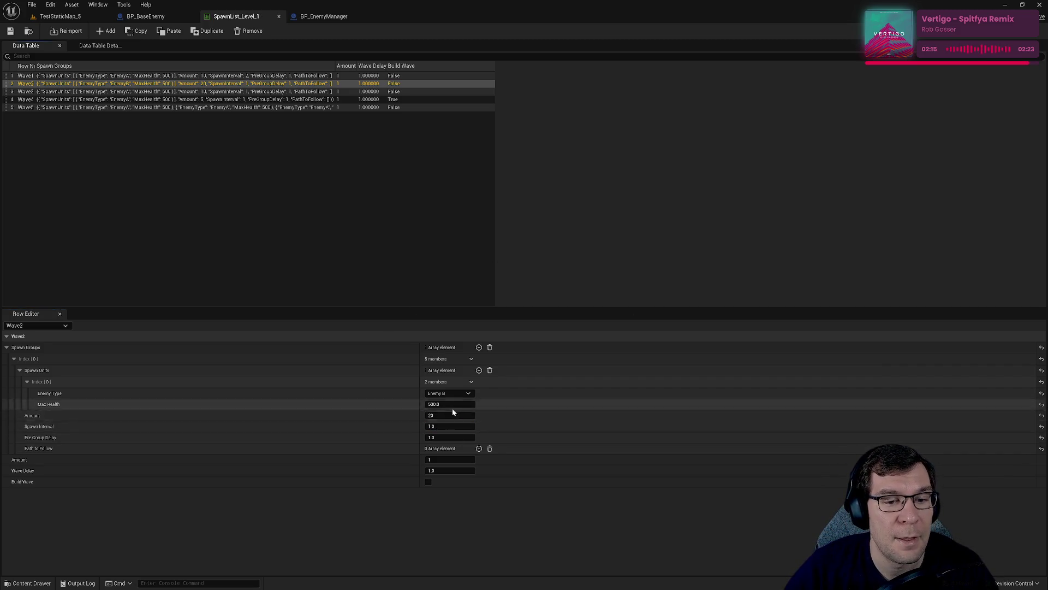
click(314, 76)
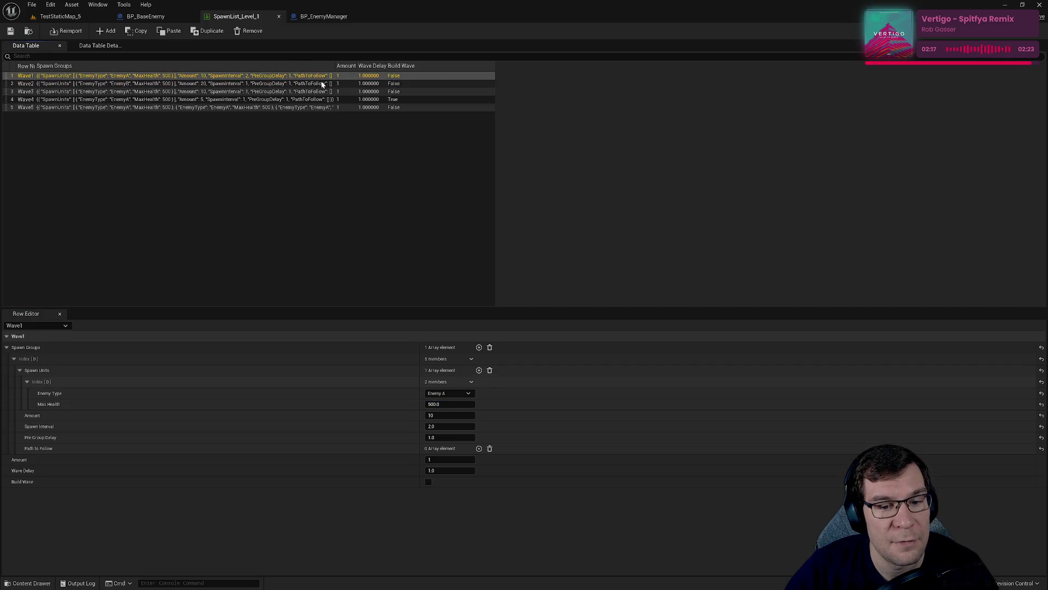
click(322, 83)
click(446, 404)
text(200)
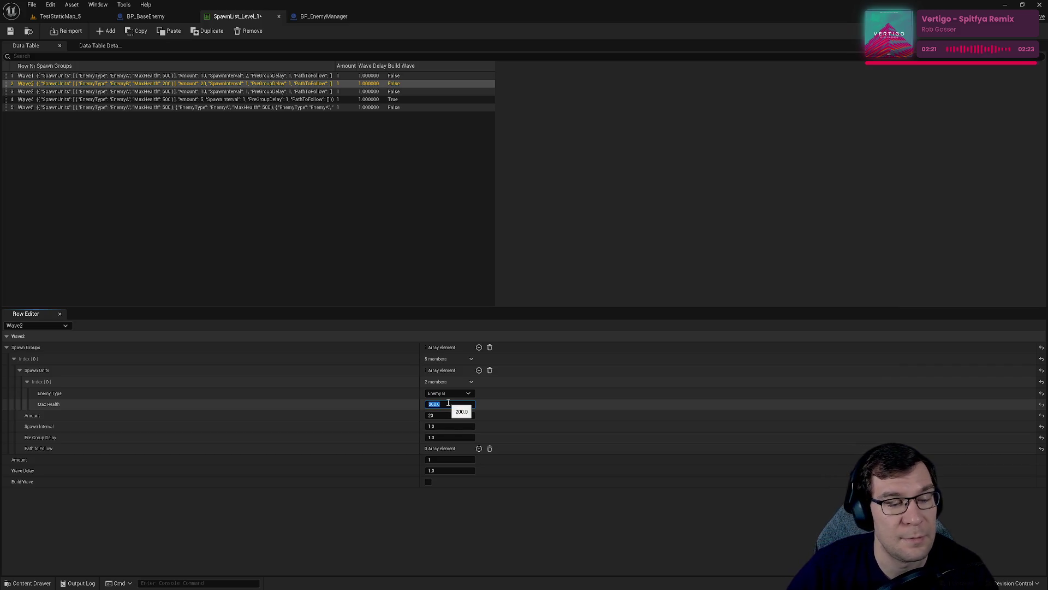
click(10, 31)
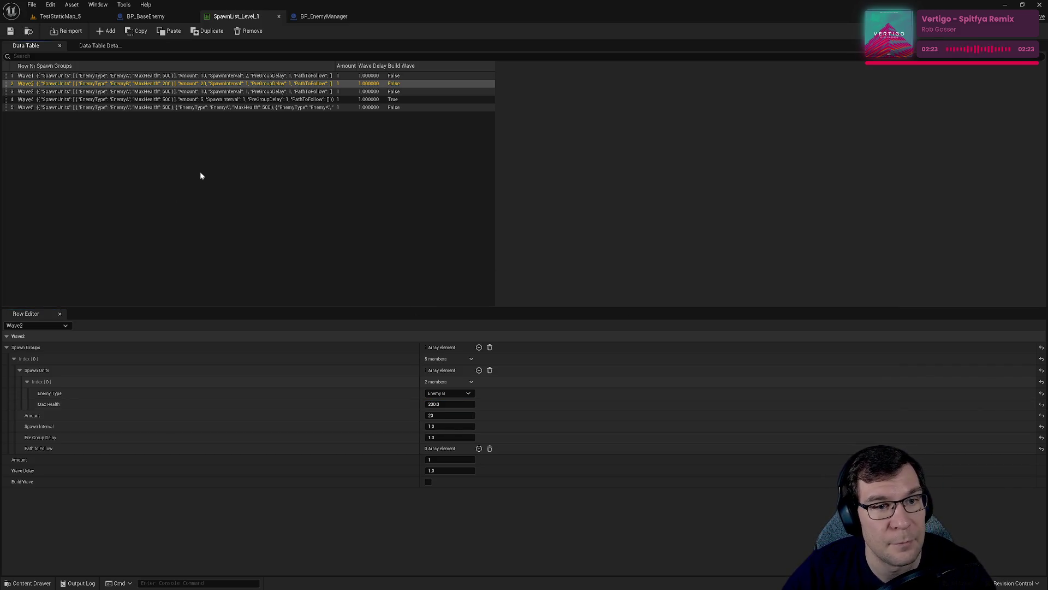
click(334, 92)
click(448, 393)
Switch Wave3's enemy type to Enemy C and save.
click(445, 424)
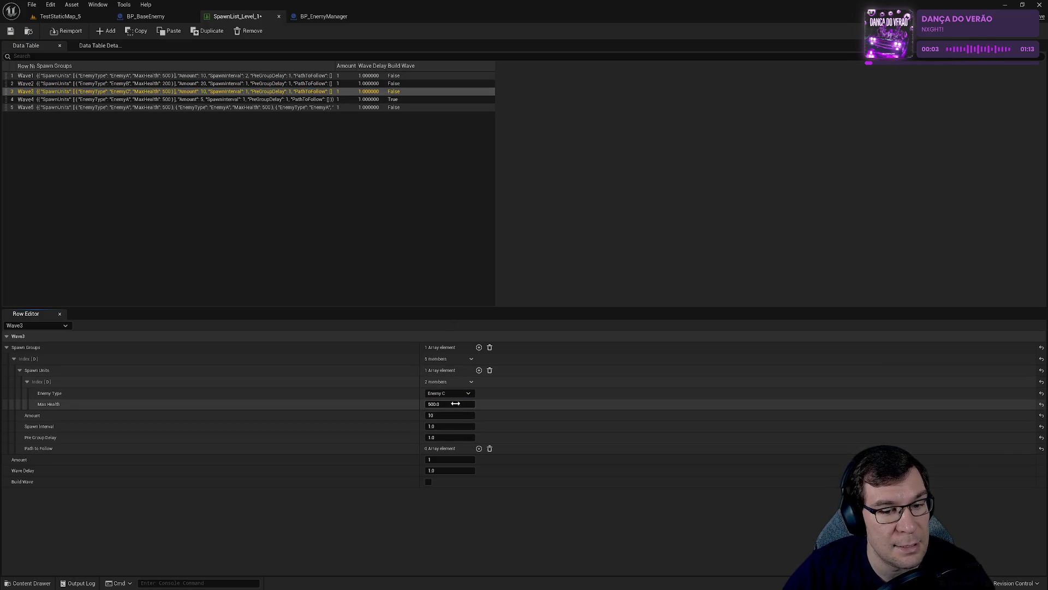
click(455, 404)
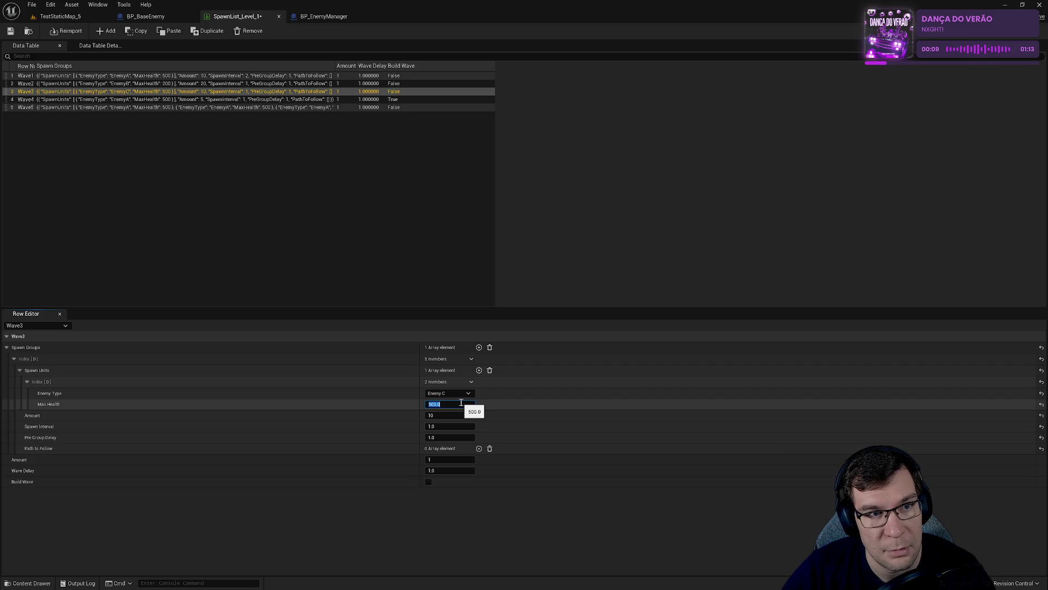
click(10, 31)
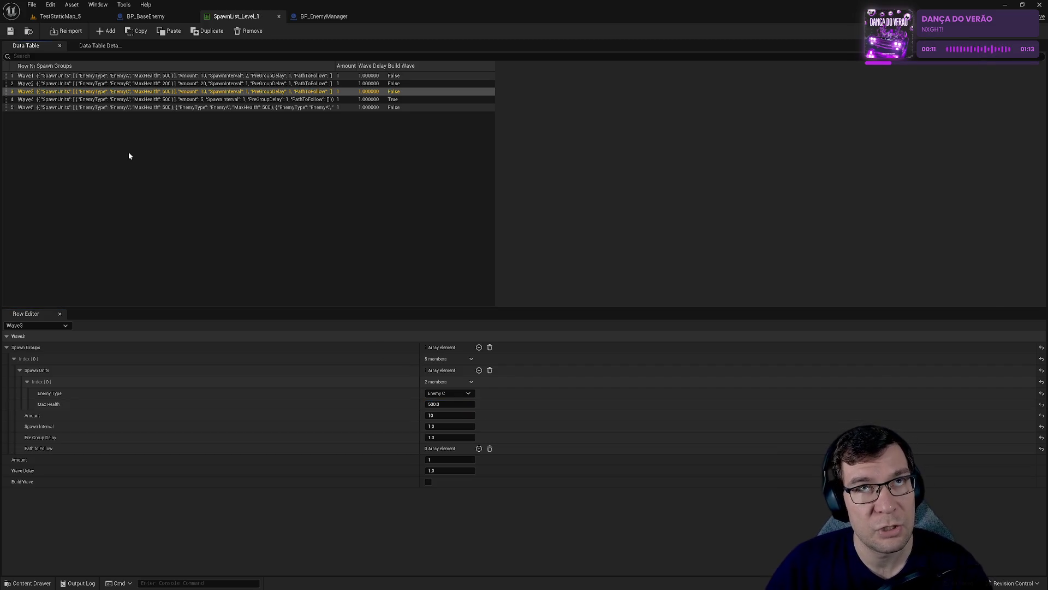
click(467, 393)
click(468, 394)
Give Wave3 800 max health and an amount of 5, then save.
click(451, 405)
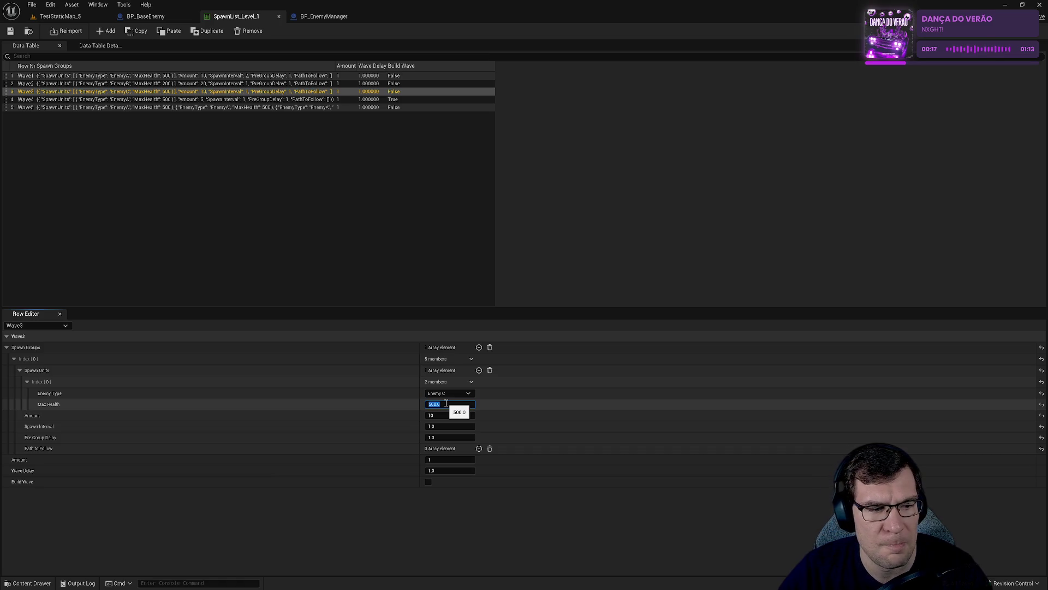
text(300)
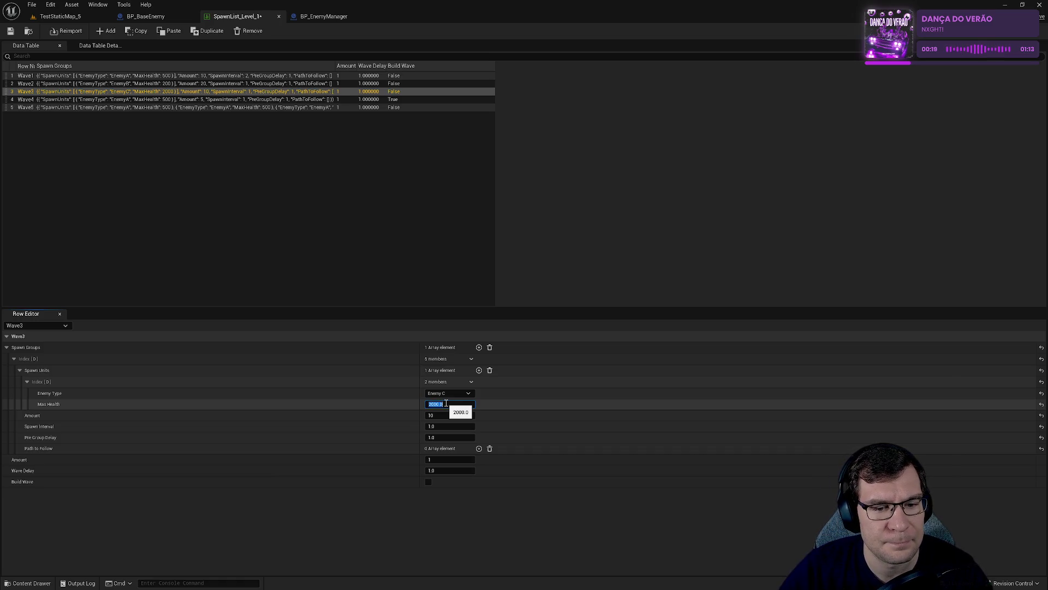
key(Return)
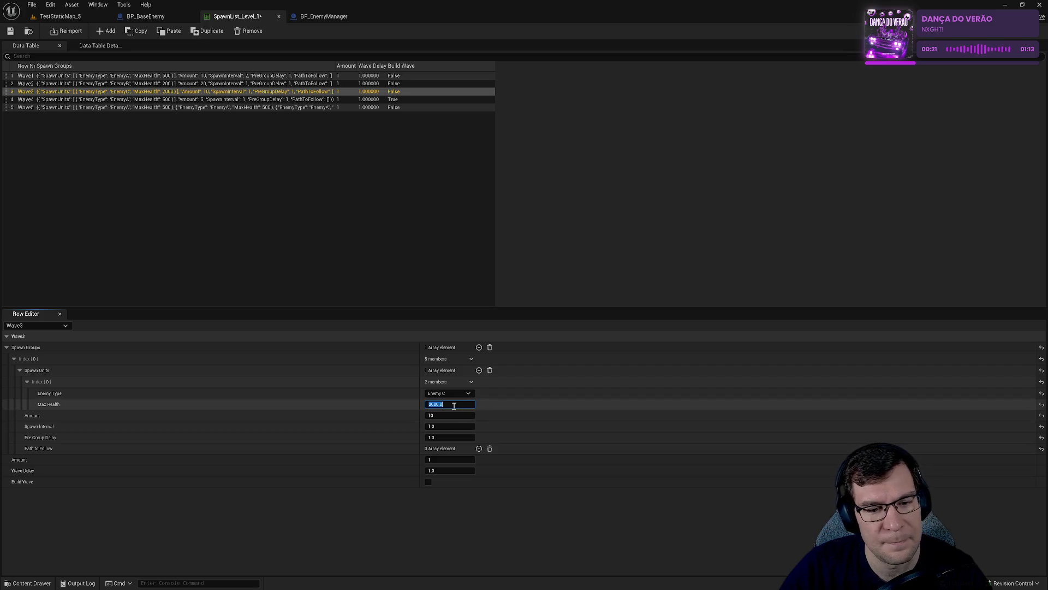
text(800)
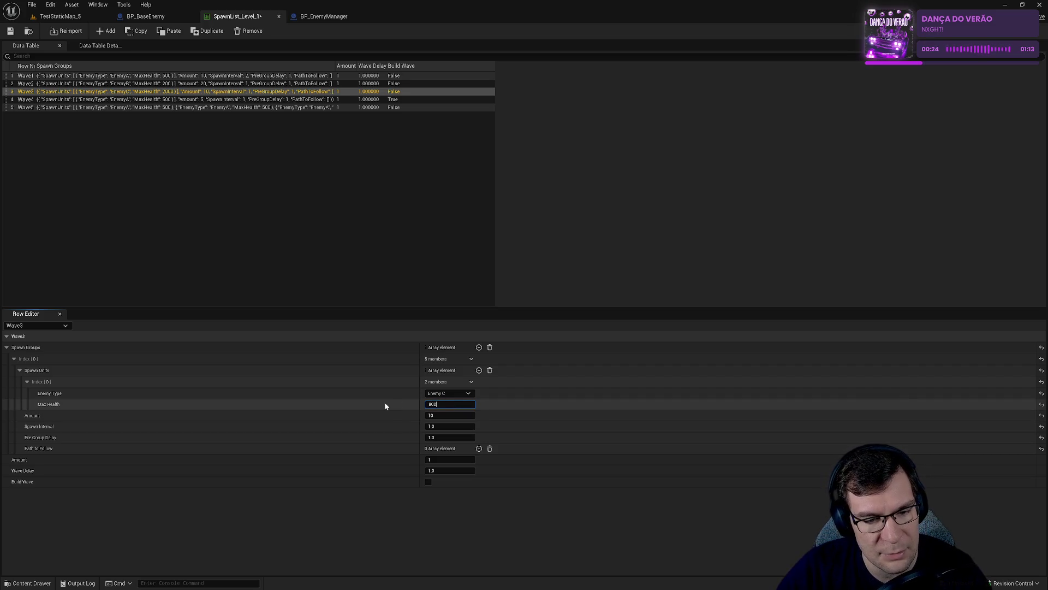
key(Return)
click(460, 417)
text(8)
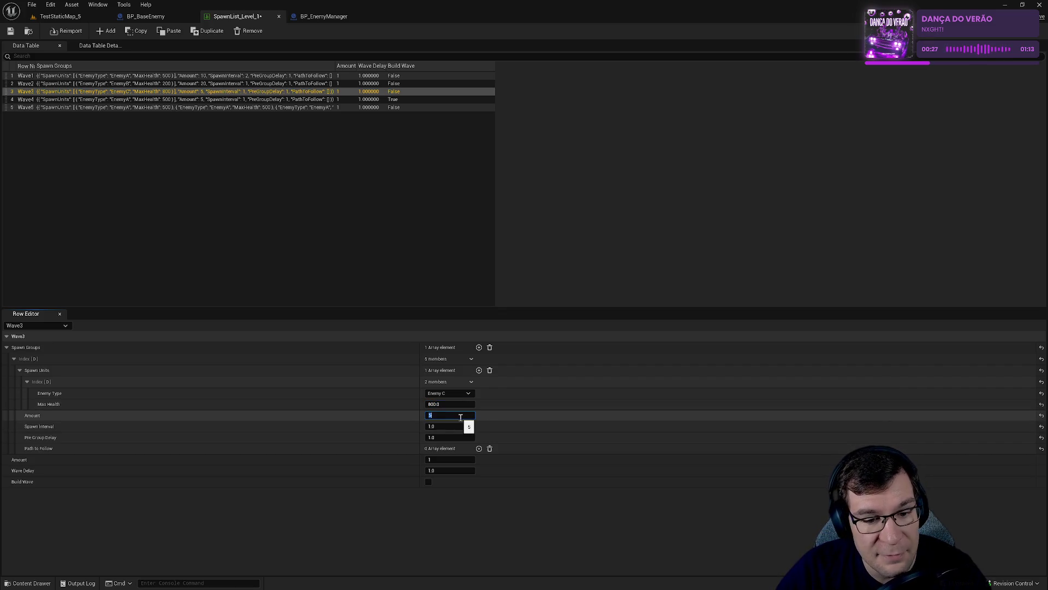
text(5)
key(Return)
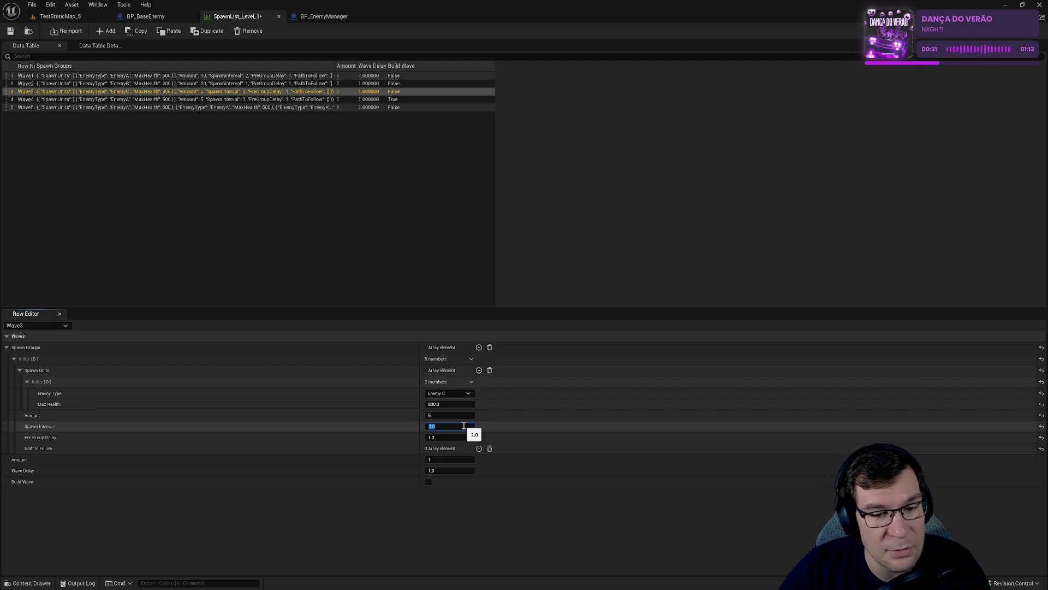
key(ctrl+s)
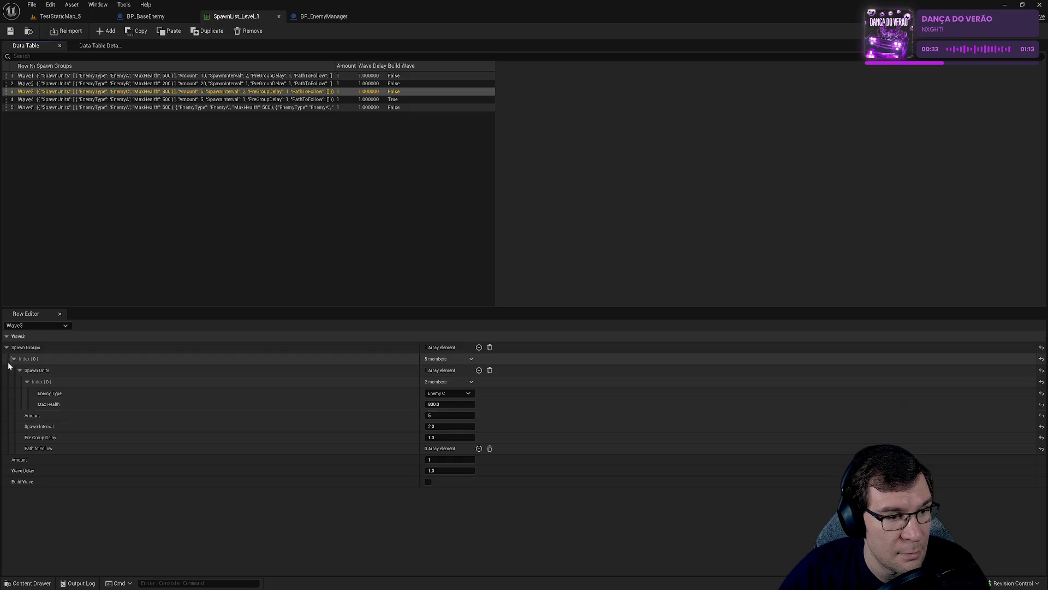
Change Wave4's enemy type to Enemy D.
click(157, 101)
click(455, 393)
click(446, 432)
text(2000)
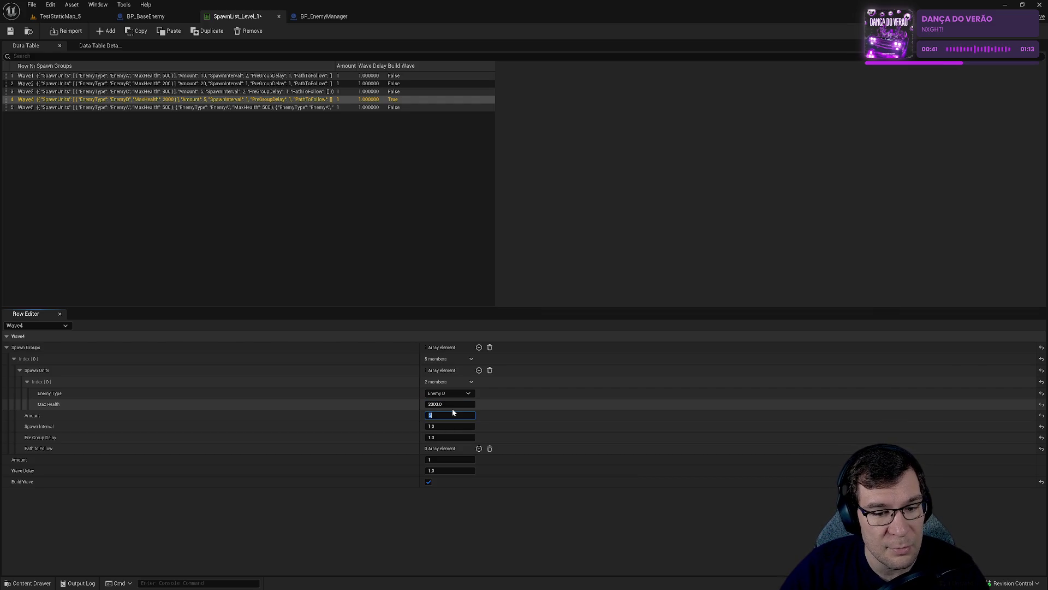
Set Wave4's amount to 3, then select the Wave5 row.
text(3)
key(Tab)
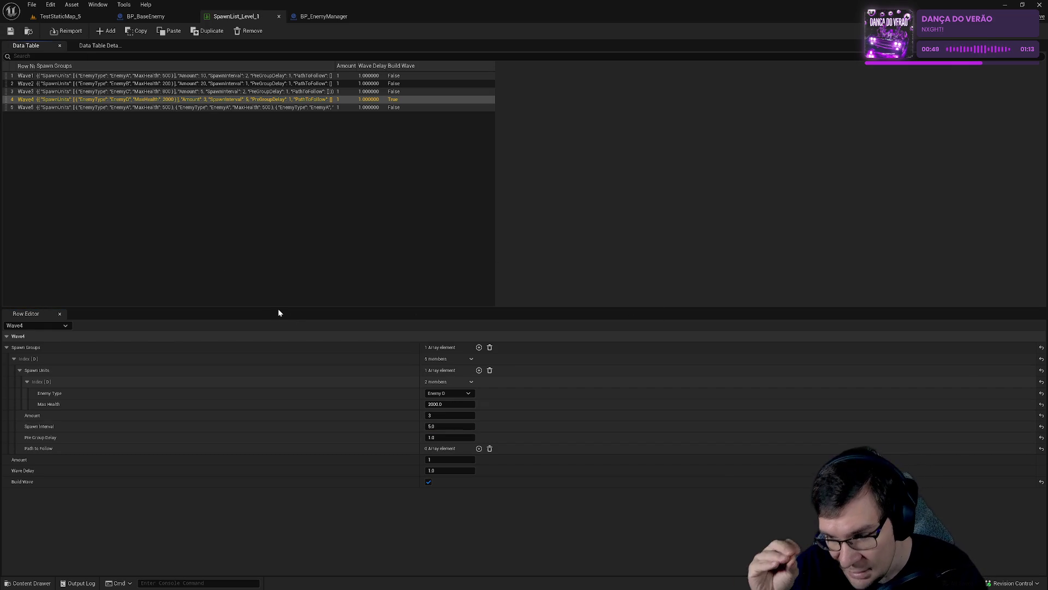
click(337, 108)
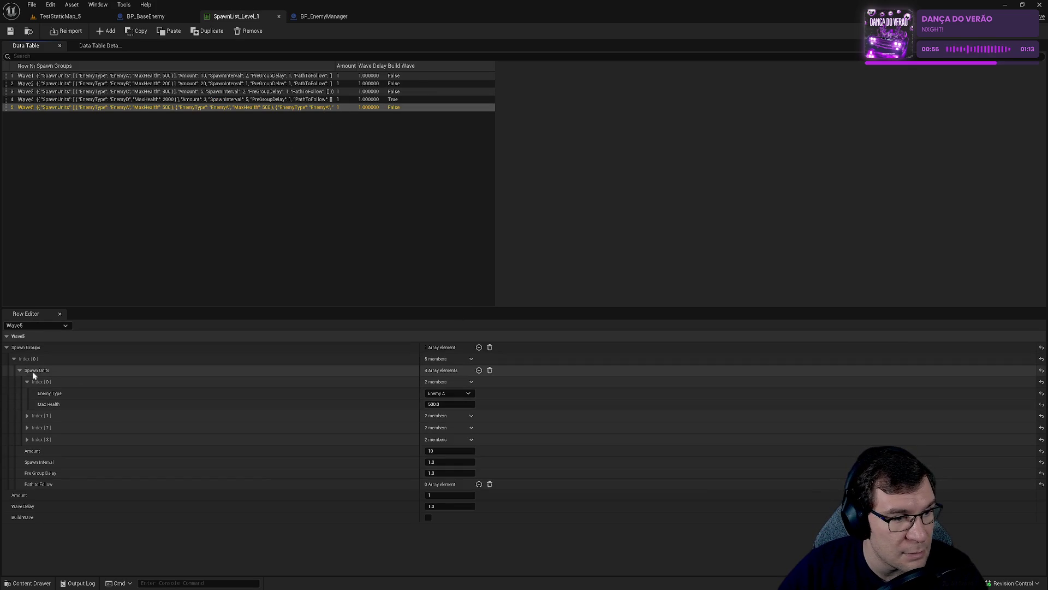
Remove the accidentally added Index [4] spawn unit from Wave5.
click(479, 370)
click(473, 452)
click(488, 478)
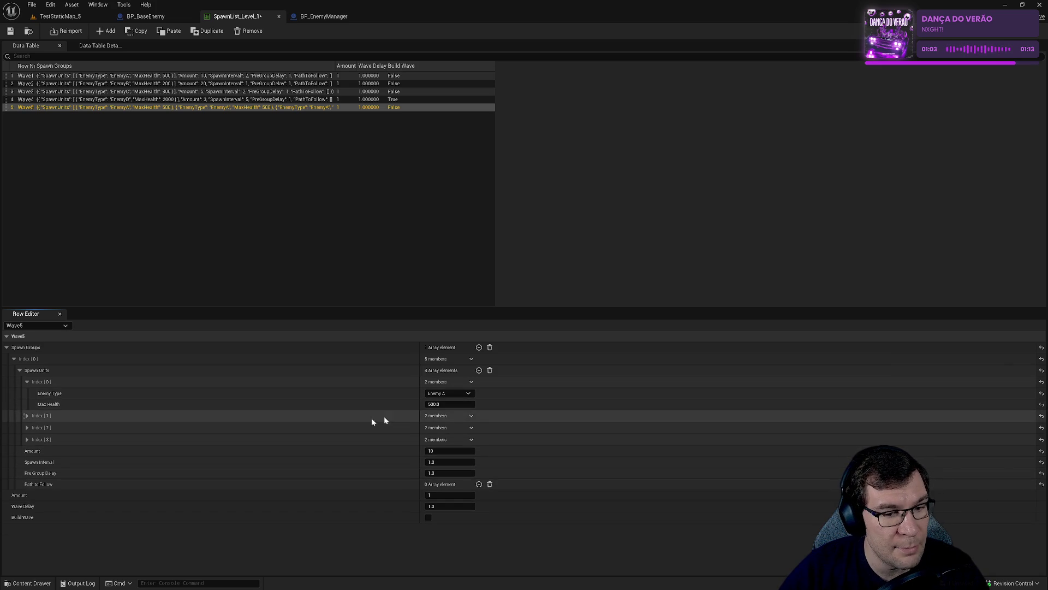
Give Wave5's Index [1] unit 200 max health and amount 5.
click(27, 416)
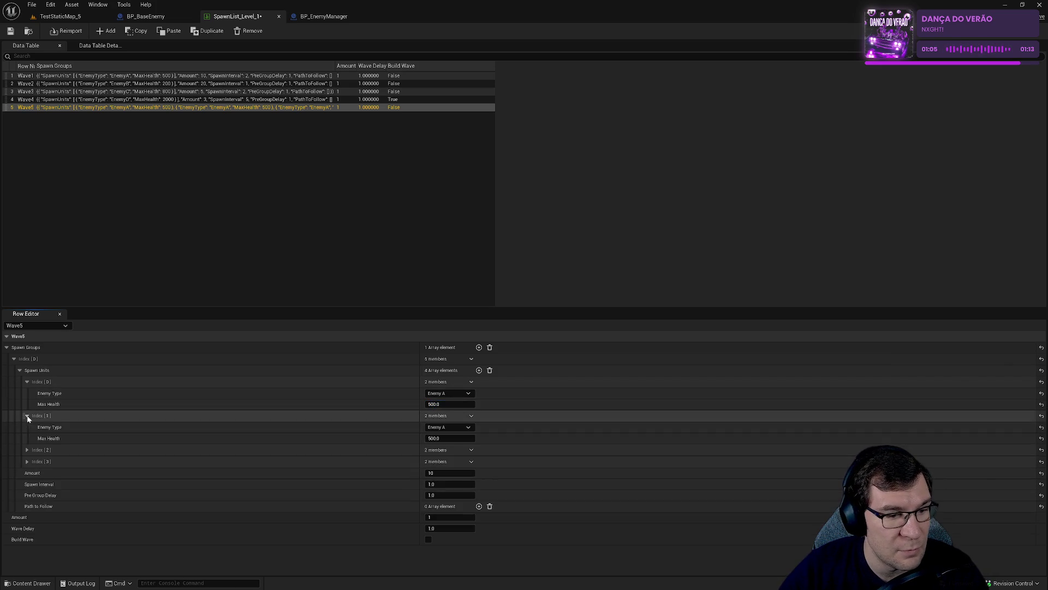
click(443, 437)
text(300)
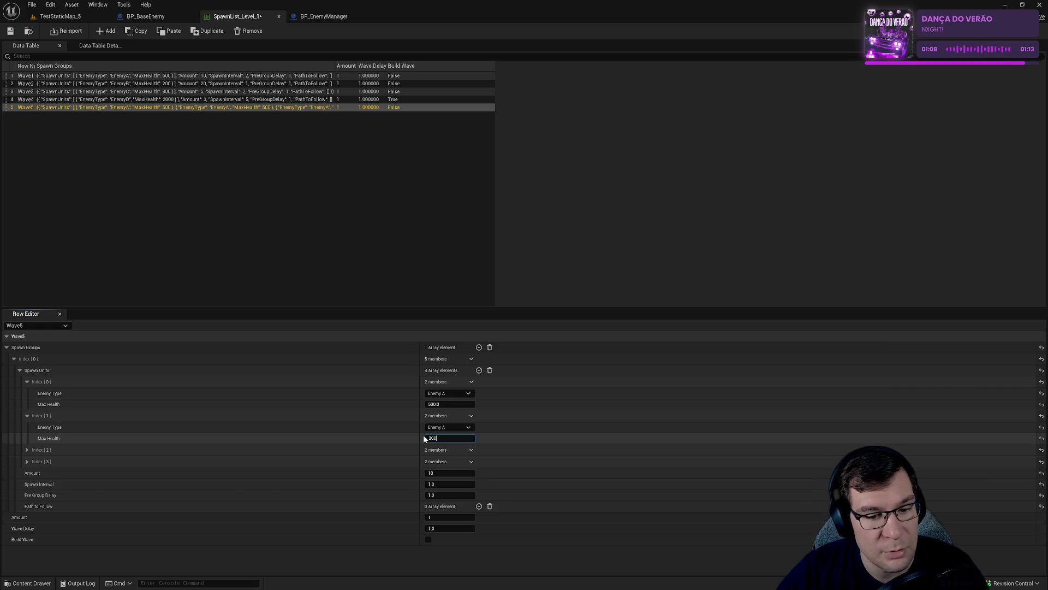
key(Return)
click(444, 473)
key(Return)
click(27, 416)
Set Index [2]'s max health to 700.
click(26, 427)
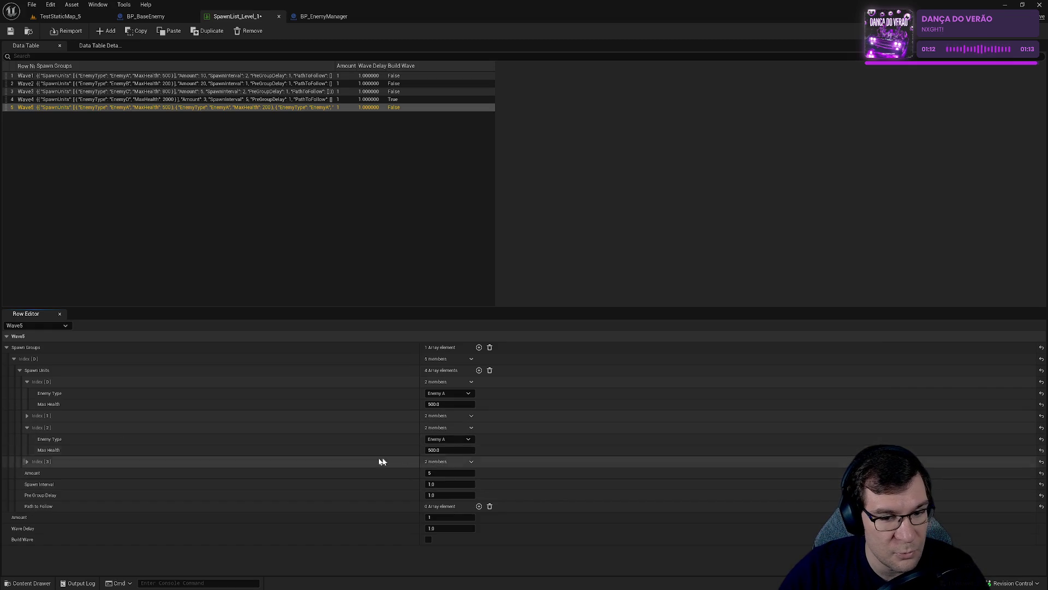
click(447, 450)
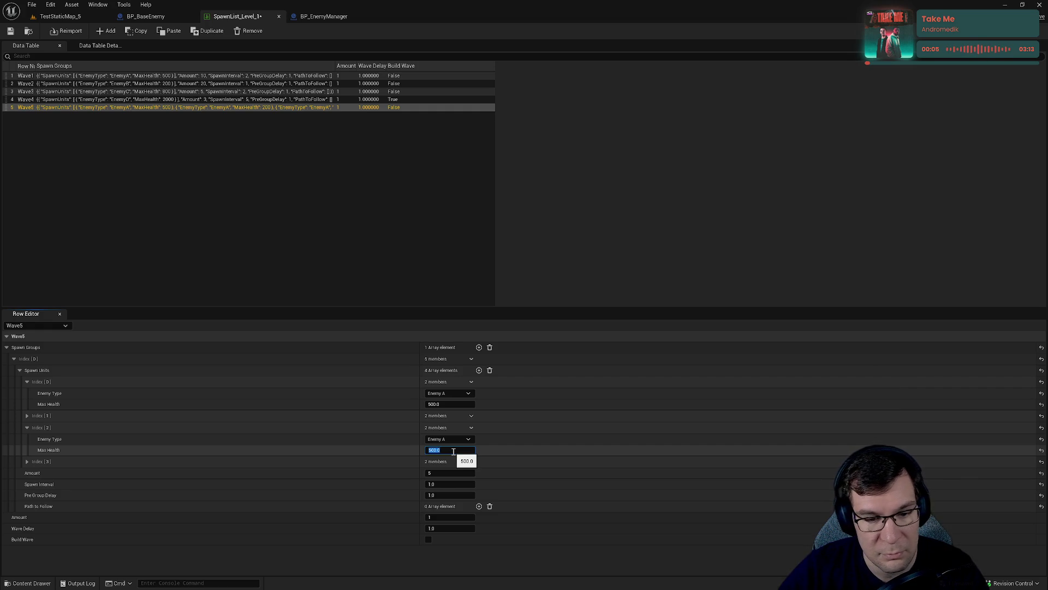
click(27, 416)
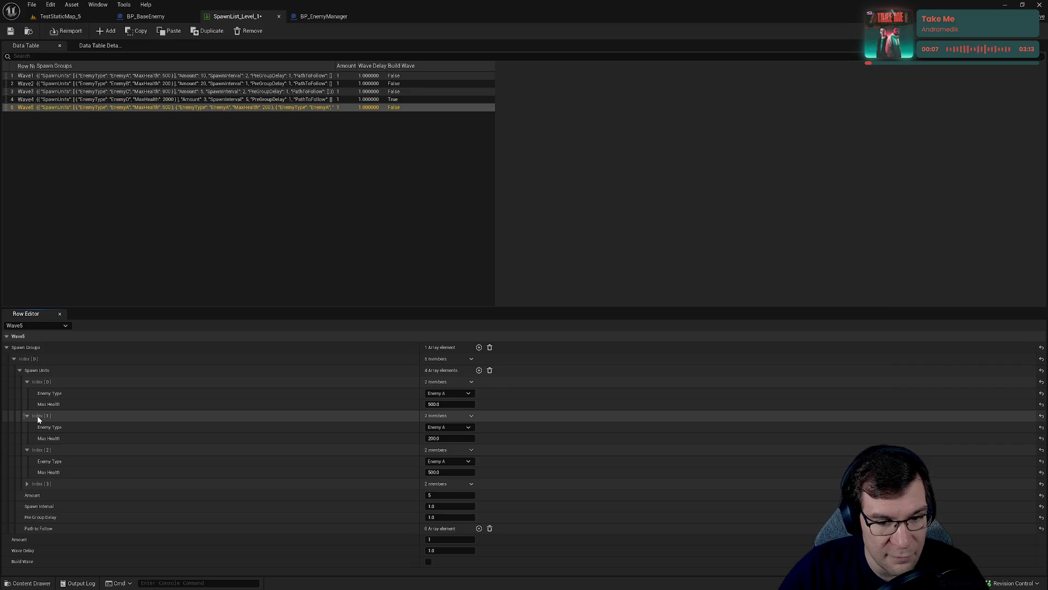
click(447, 470)
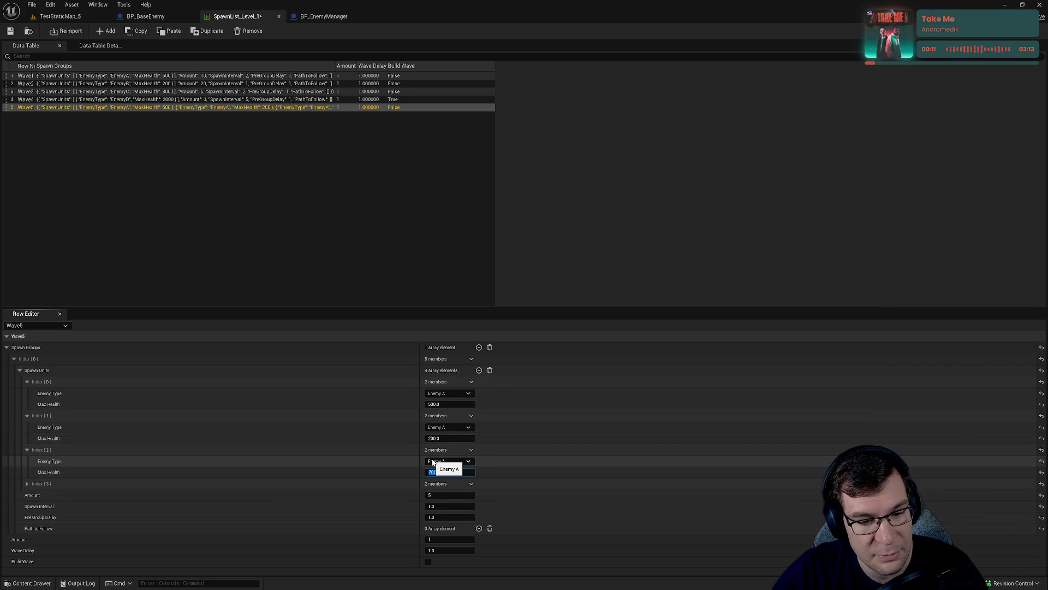
text(700)
click(28, 450)
Give Index [3] 1000 max health and make it spawn Enemy D.
click(27, 462)
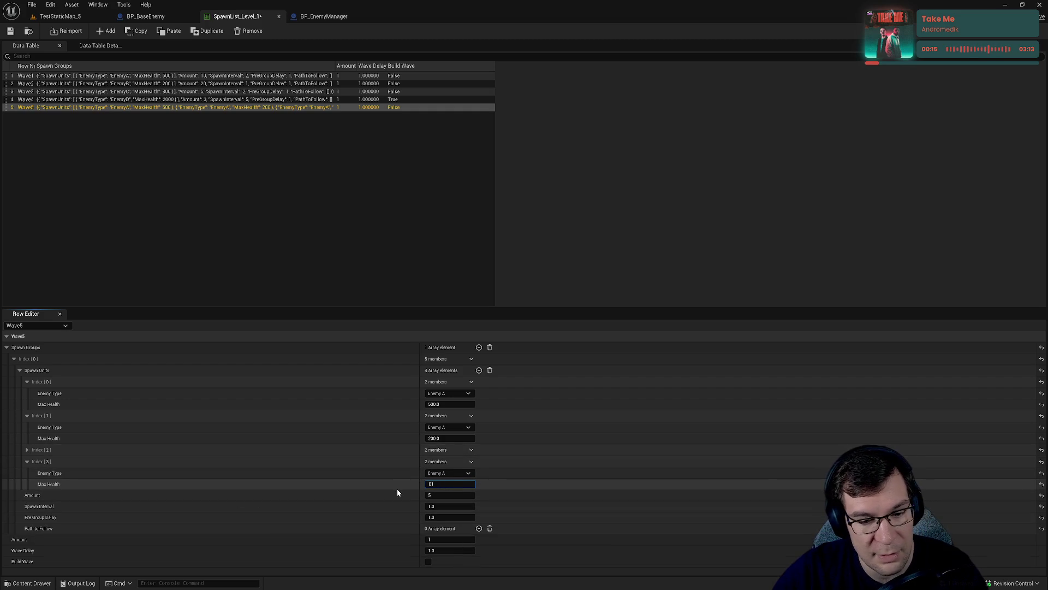
text(00)
key(Return)
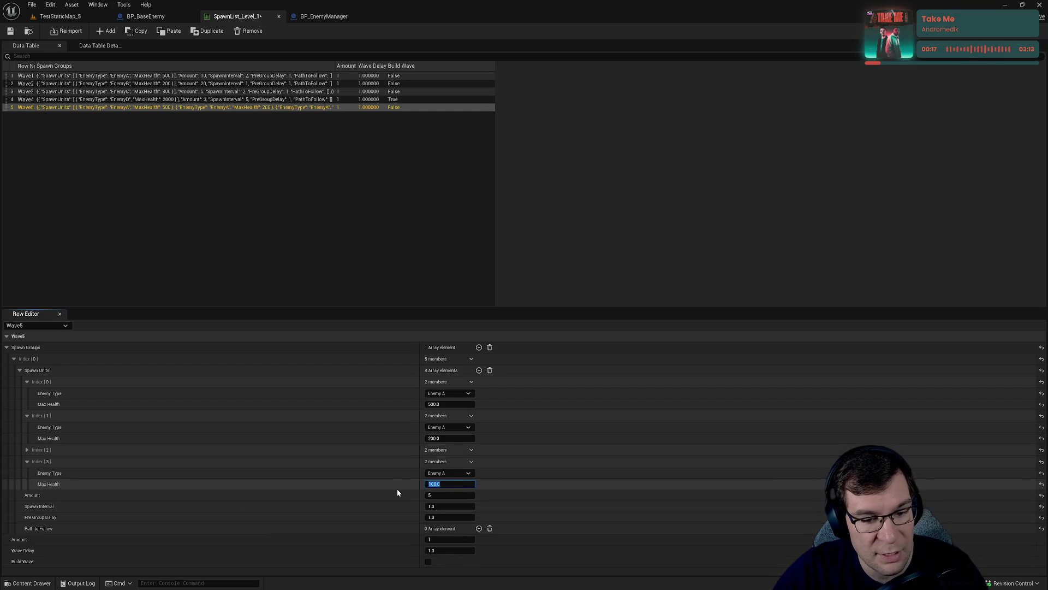
text(000)
key(ctrl+a)
text(100)
key(Return)
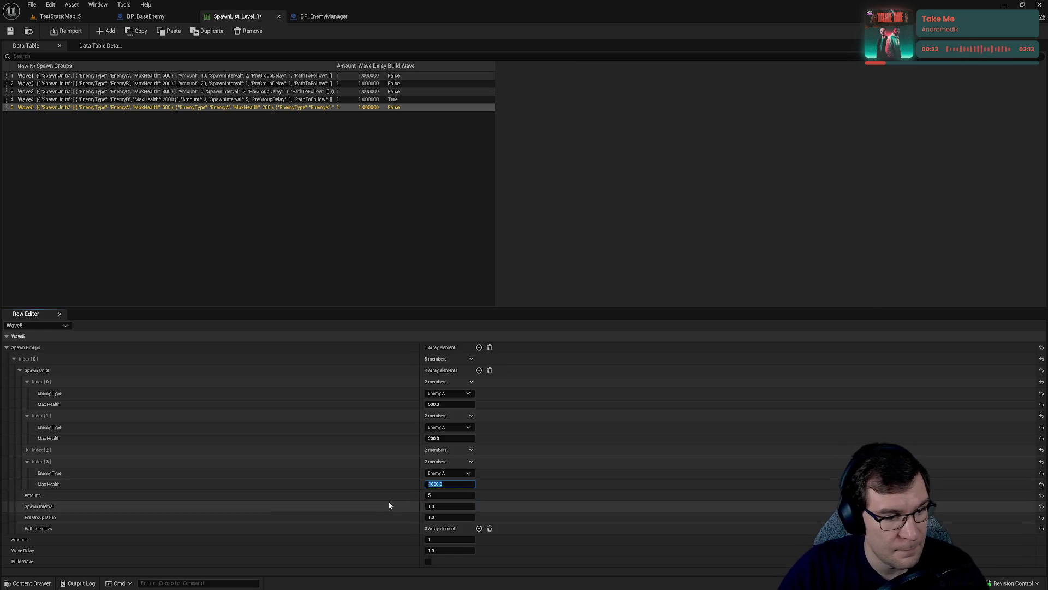
click(456, 473)
click(452, 512)
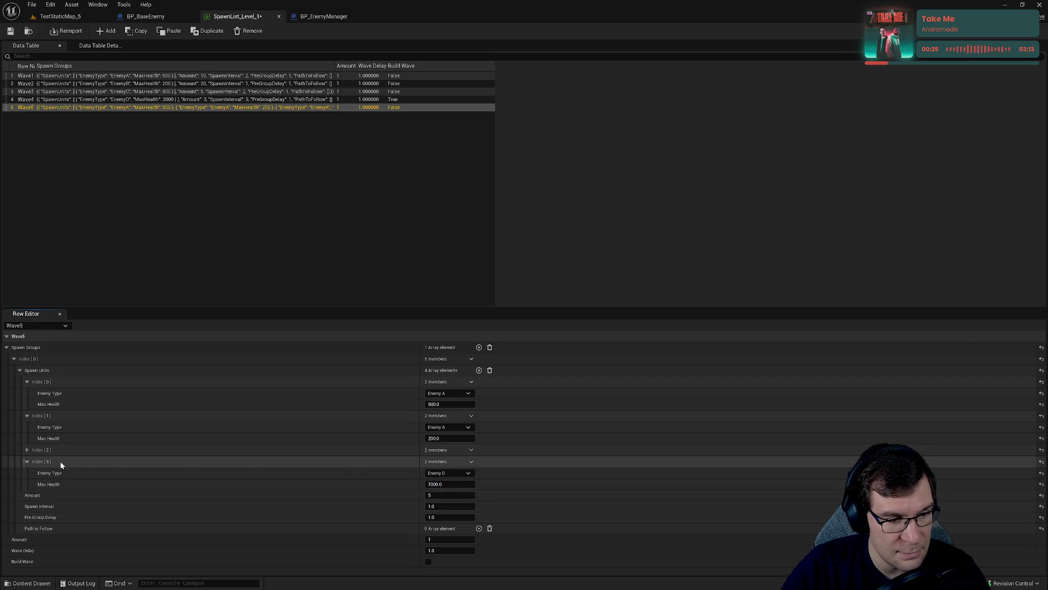
Set Index [2] to spawn Enemy C and Index [1] to spawn Enemy B.
click(26, 449)
click(446, 462)
click(453, 492)
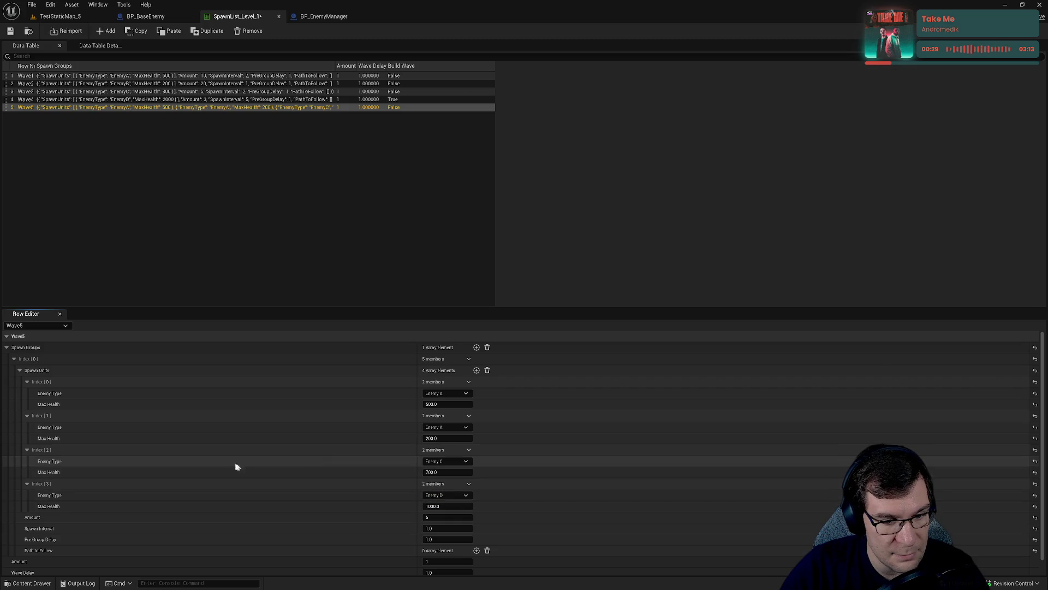
click(440, 431)
click(453, 450)
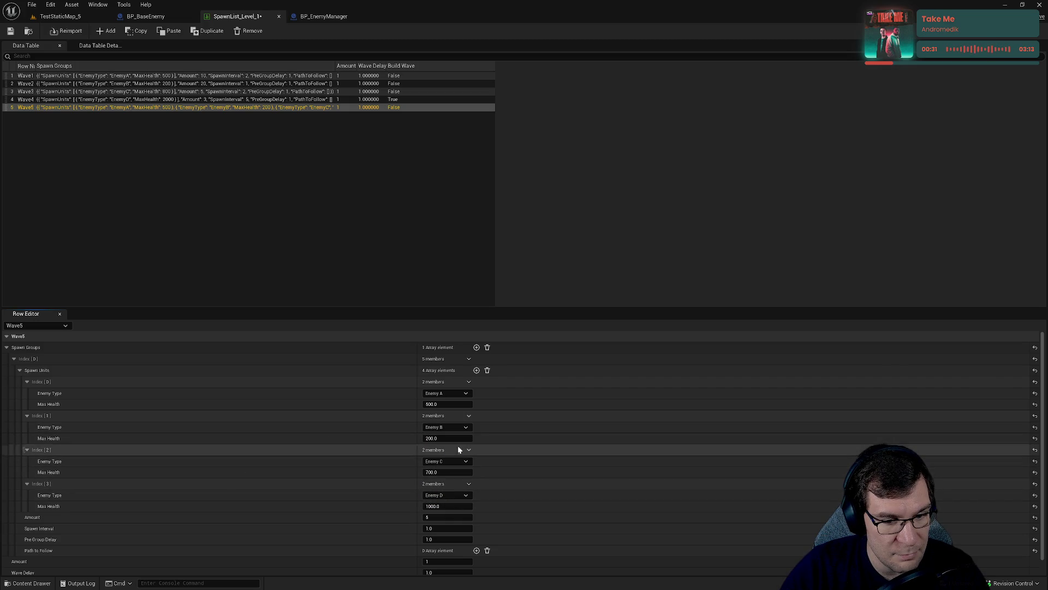
click(59, 16)
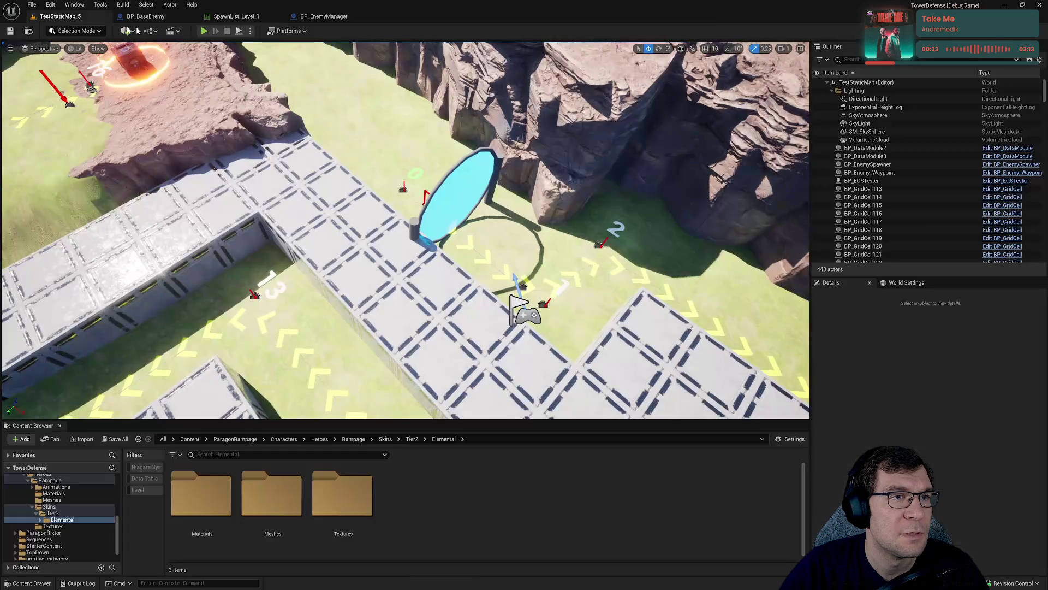
Play the level, start Wave 1, and place ten towers along the path.
key(alt+p)
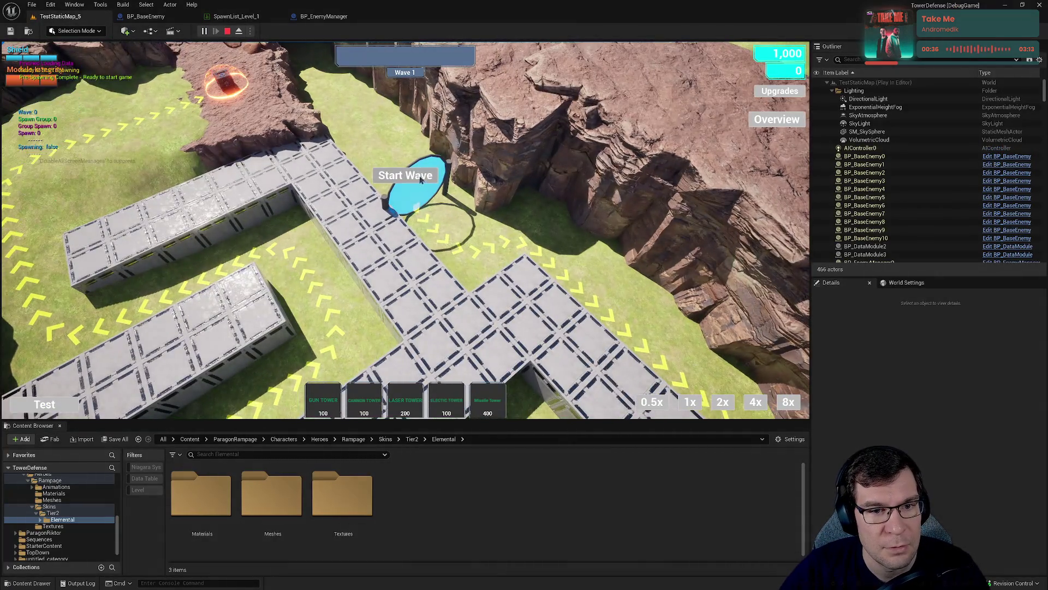
click(420, 179)
click(483, 223)
click(522, 232)
click(475, 251)
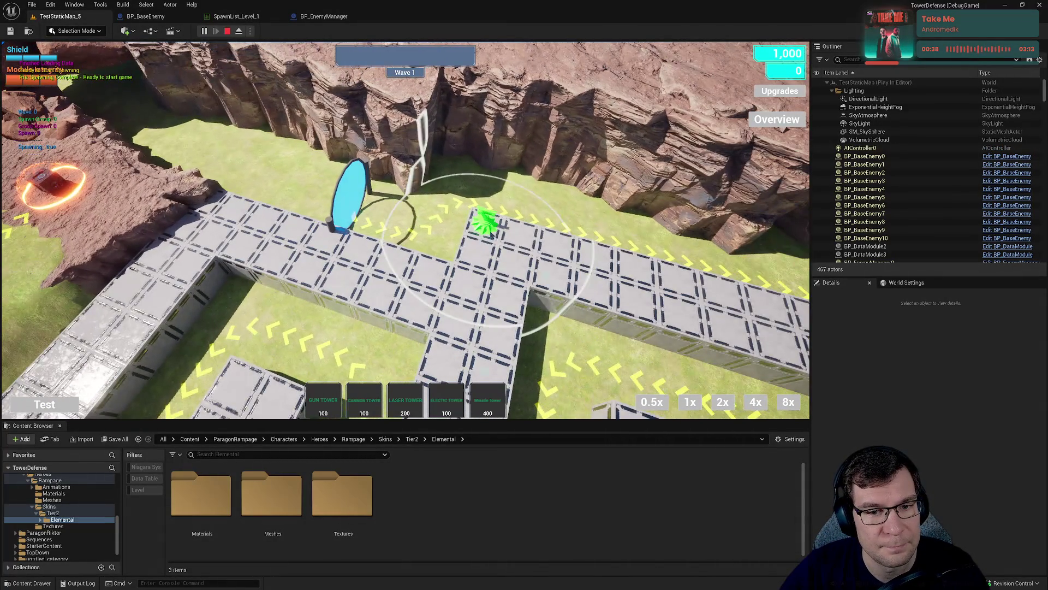
click(514, 261)
click(558, 243)
click(552, 272)
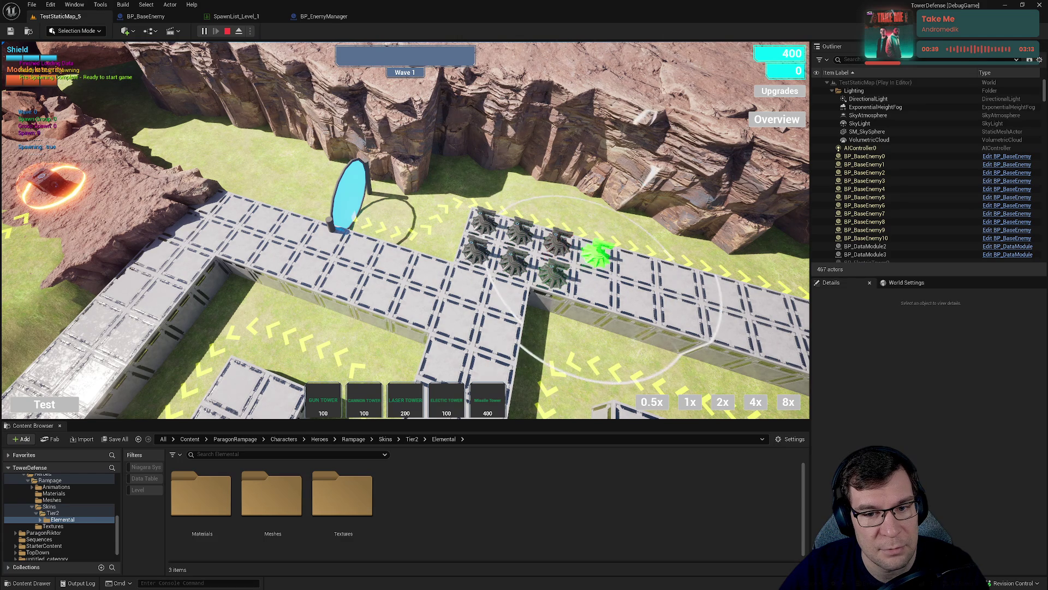
click(596, 253)
click(639, 265)
click(638, 300)
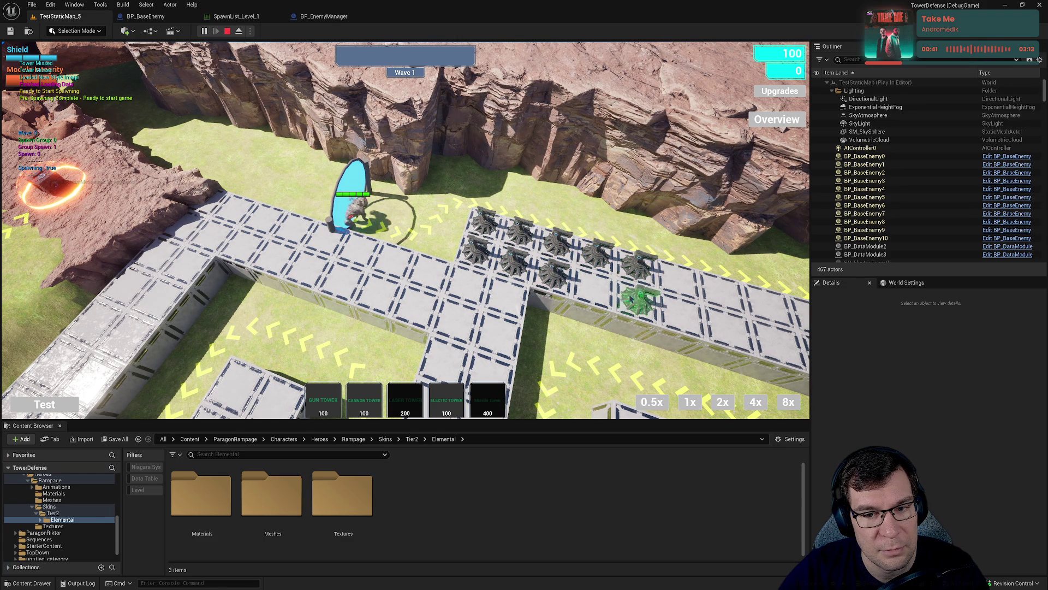
click(595, 287)
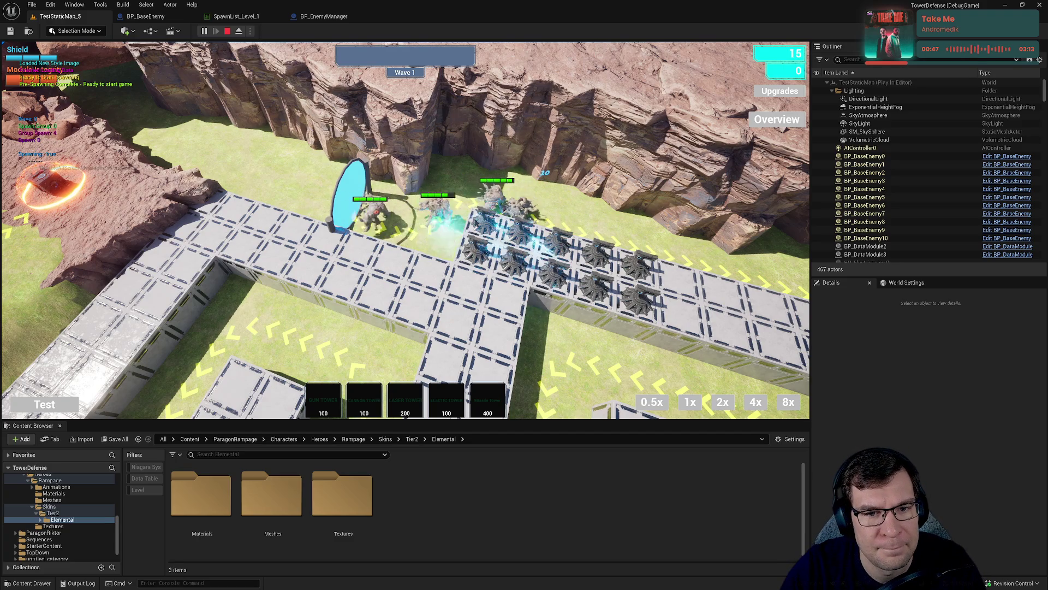
Use the Test debug options to add money and 50,000 upgrade points.
scroll(486, 221, up, 3)
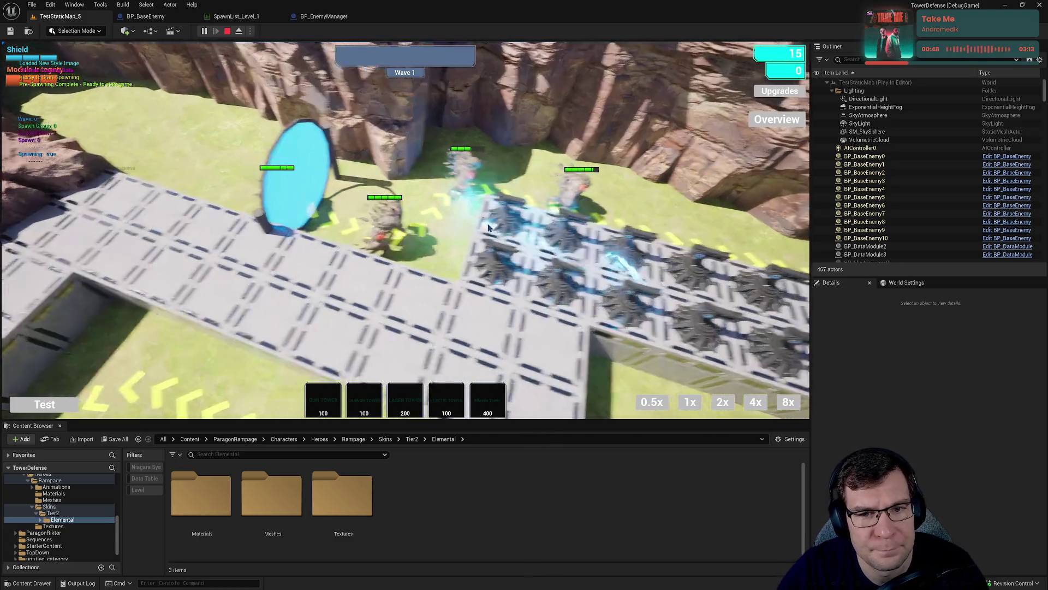
scroll(489, 227, down, 2)
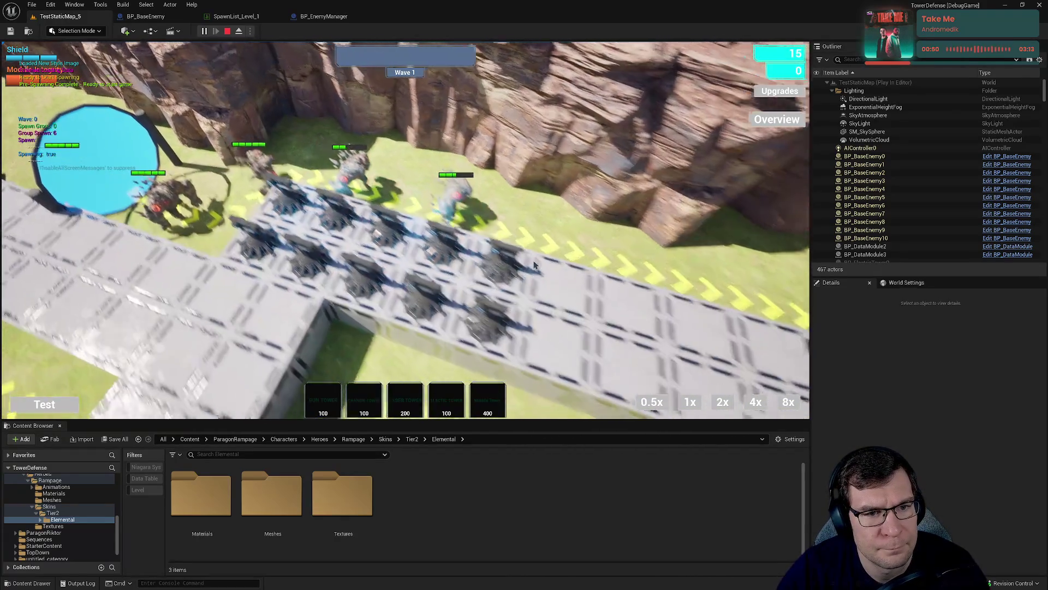
key(d)
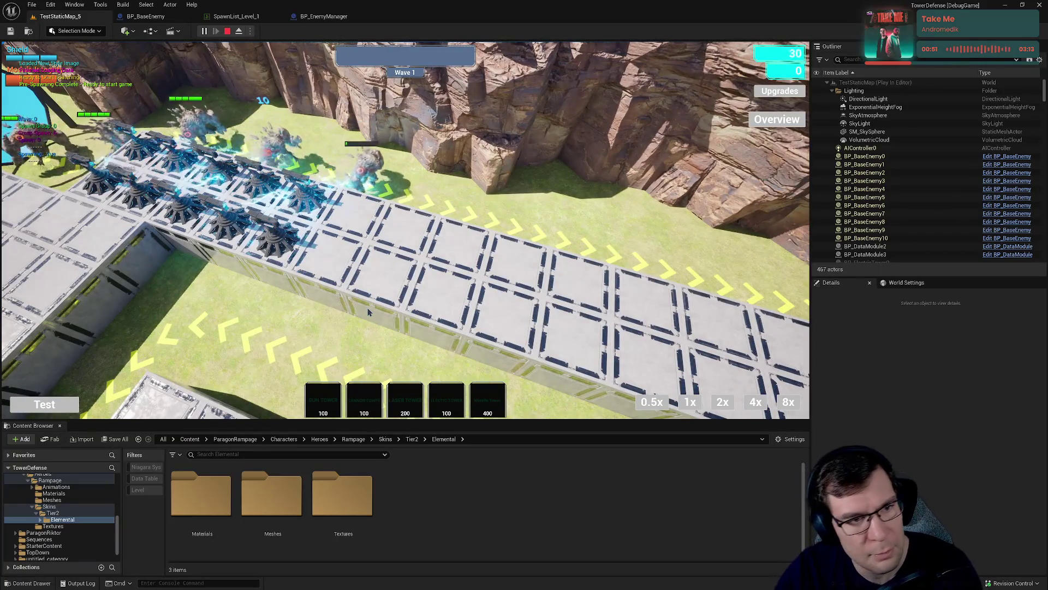
click(44, 404)
click(62, 359)
click(62, 360)
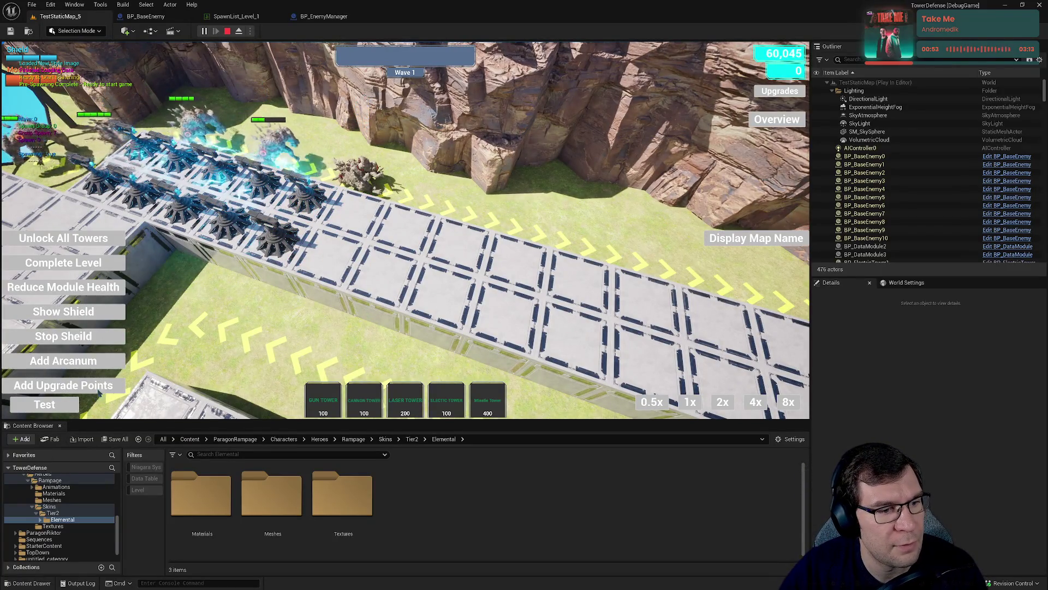
click(63, 385)
Place four gun towers further down the path.
click(319, 389)
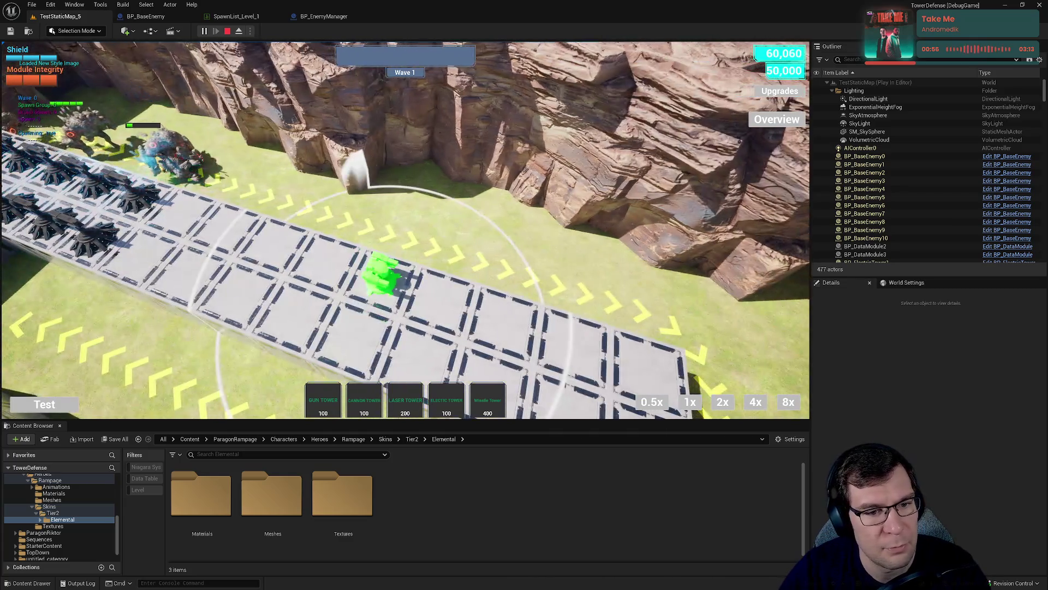
click(382, 275)
click(333, 406)
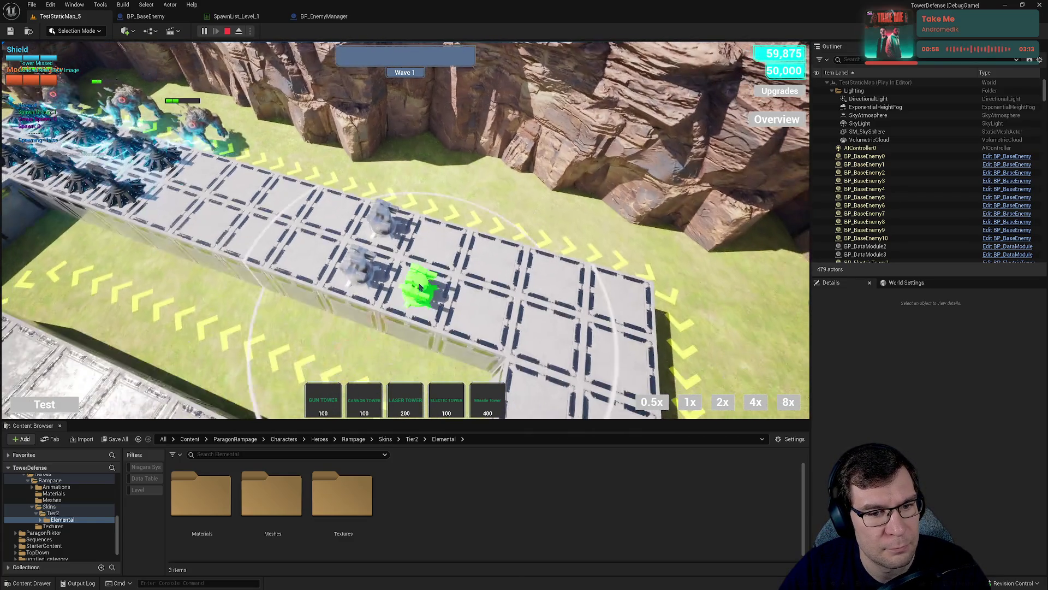
click(420, 284)
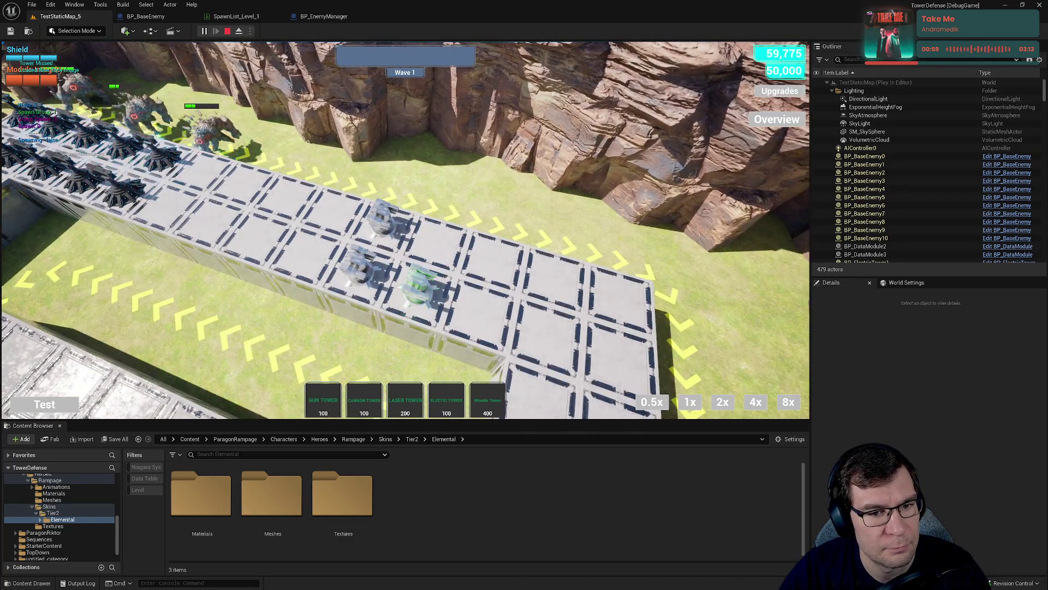
click(331, 399)
click(436, 235)
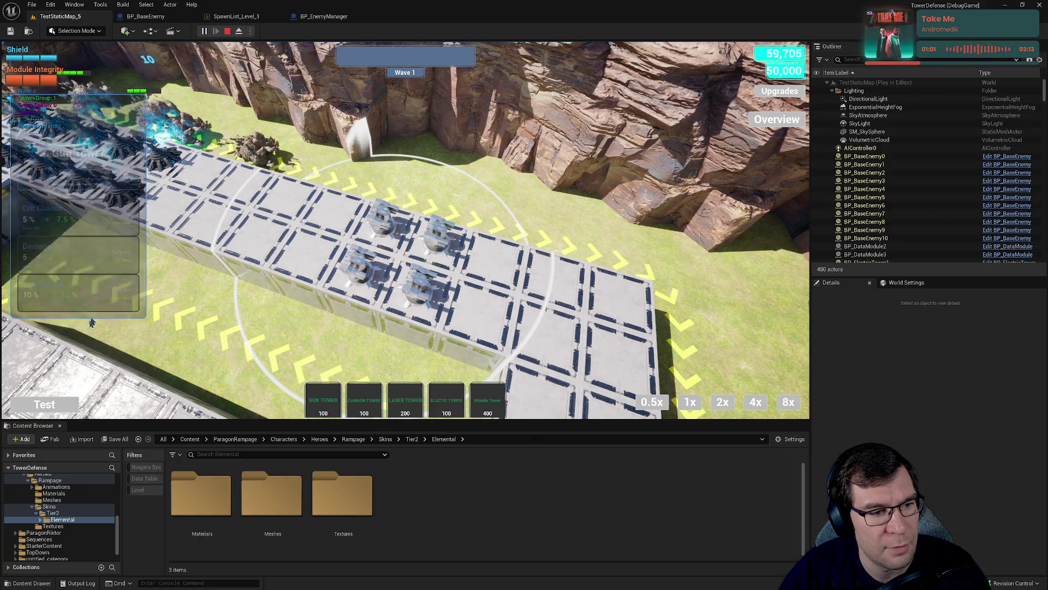
Max the first gun towers' Damage, Crit Chance at 20% and Crit Damage at 40%.
click(123, 252)
click(122, 252)
click(123, 252)
click(123, 252)
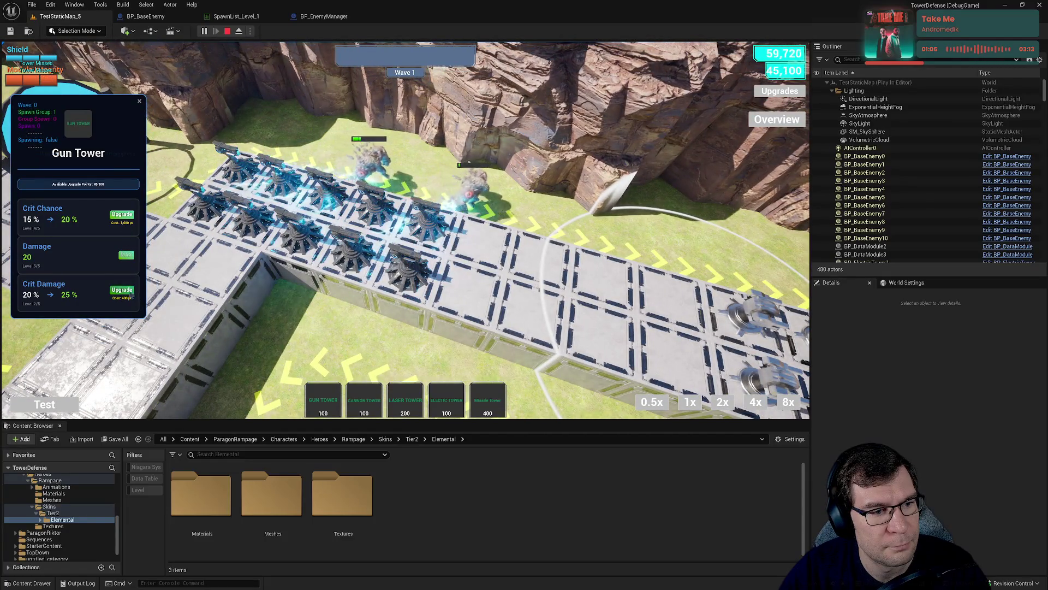
click(129, 215)
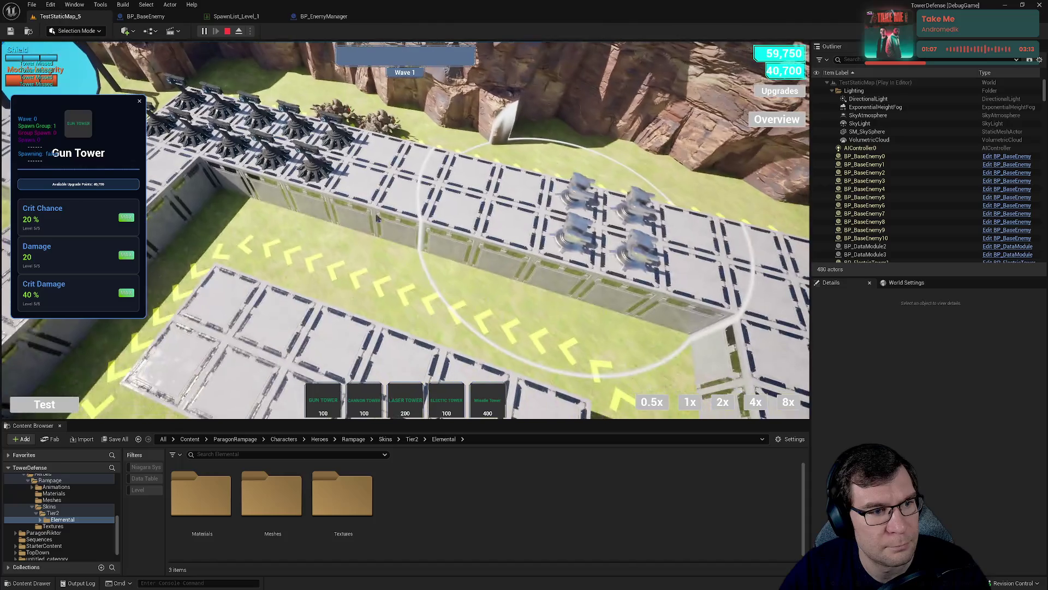
click(126, 217)
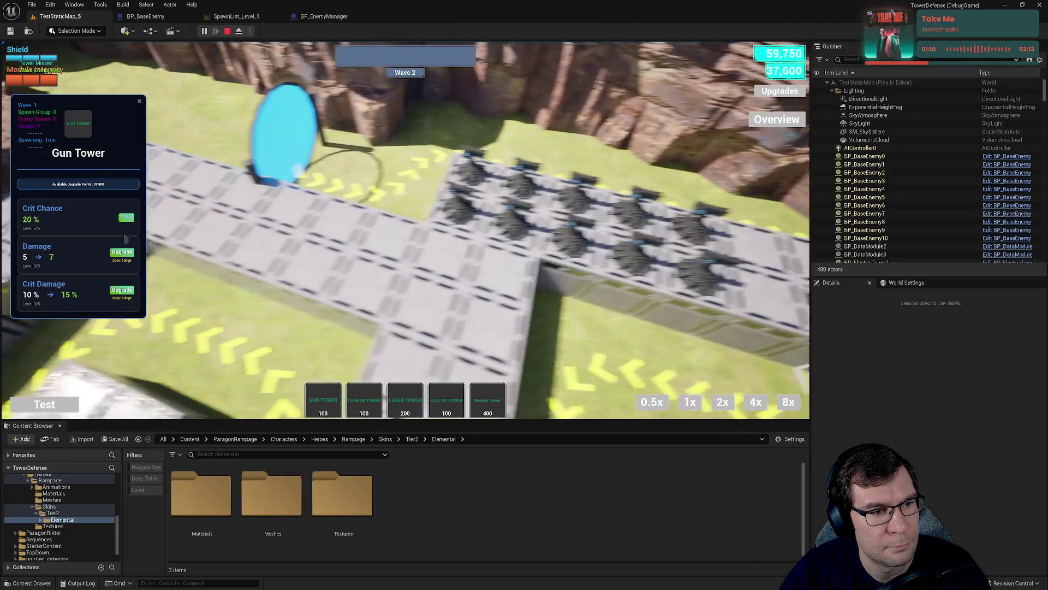
click(123, 252)
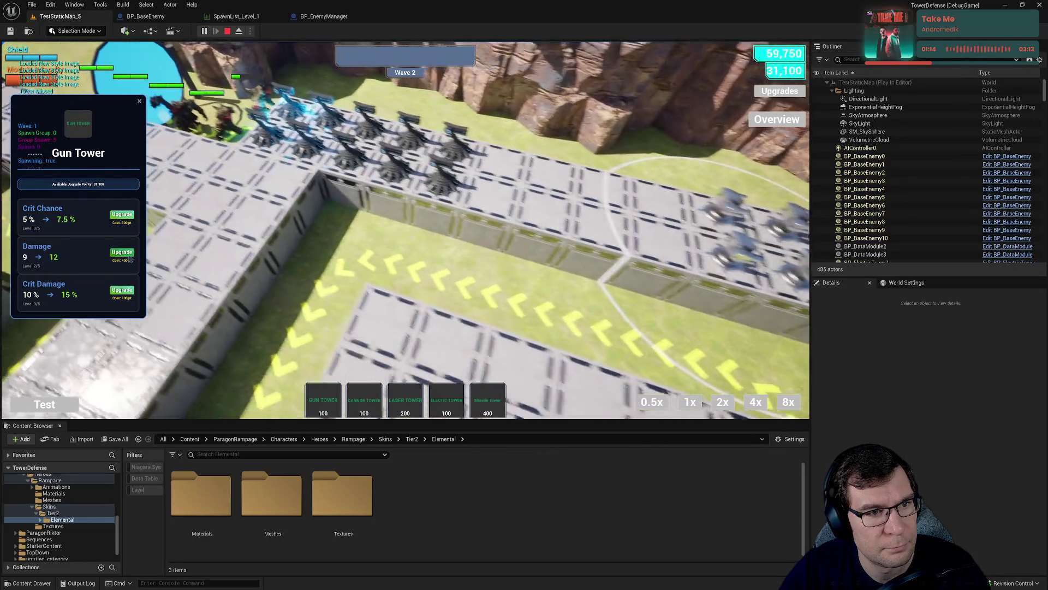
click(126, 255)
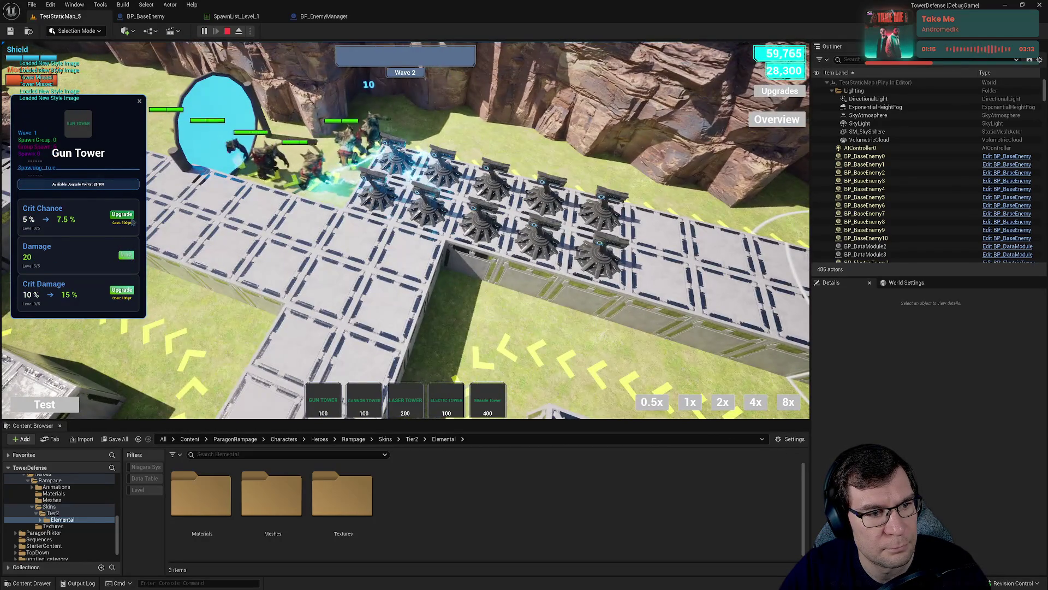
click(122, 291)
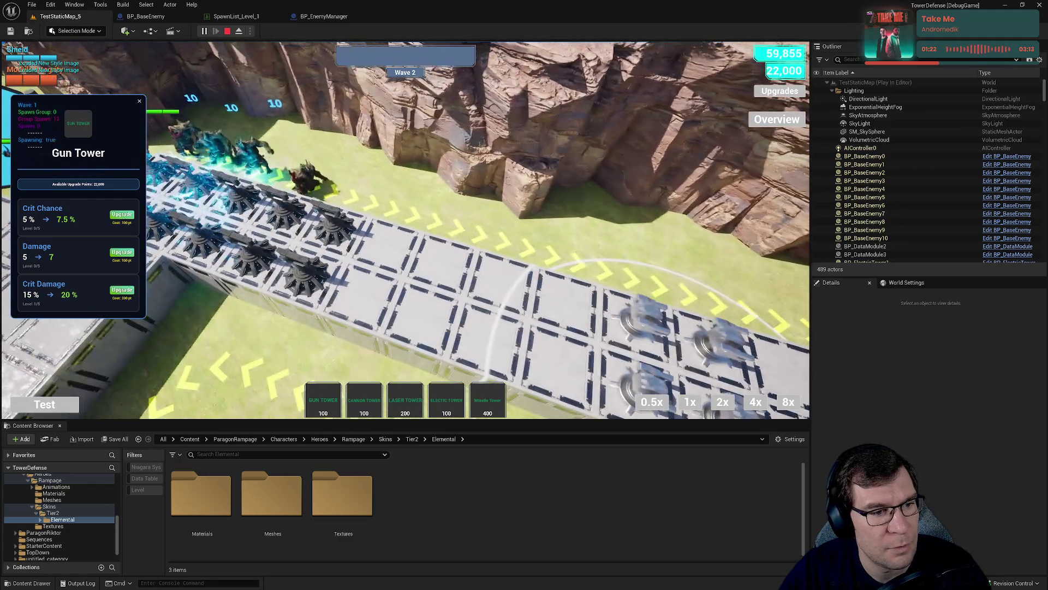
Max another gun tower's Crit Damage, Crit Chance 20% and Damage 20, then close panels.
click(122, 291)
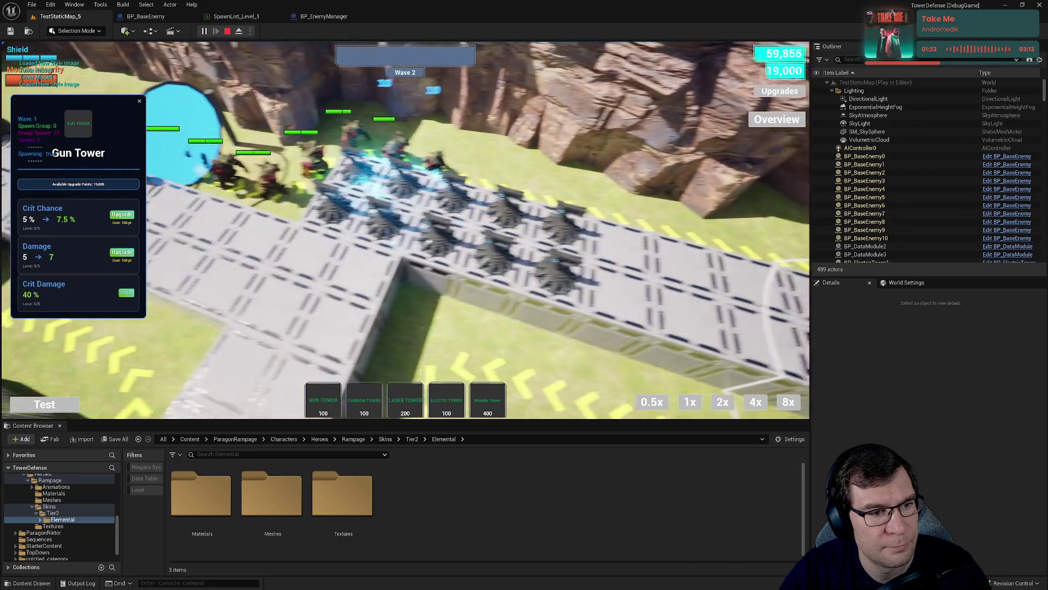
click(121, 214)
click(121, 214)
click(121, 214)
click(122, 214)
click(122, 214)
click(122, 252)
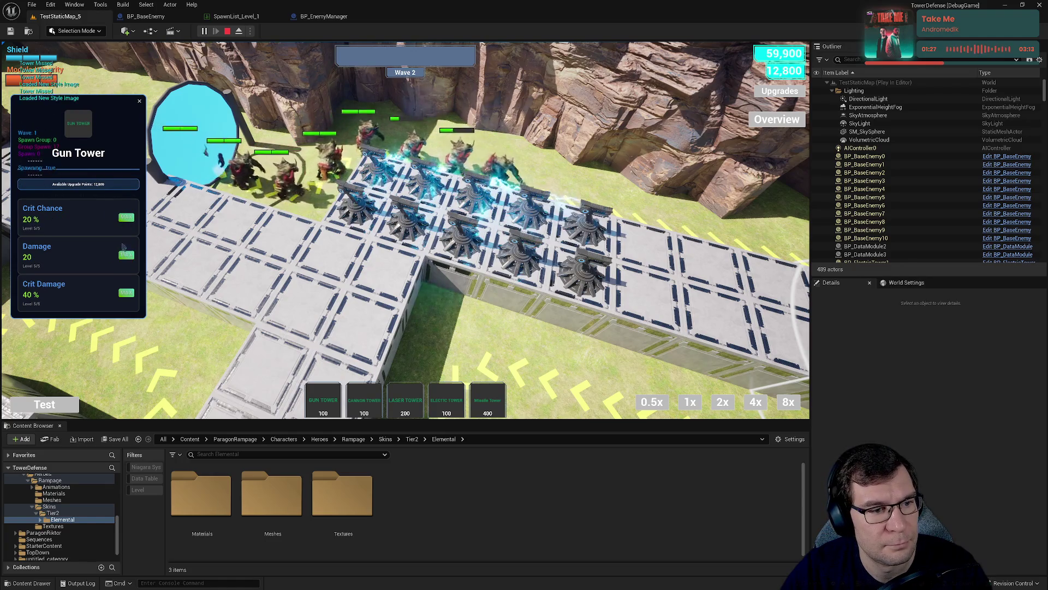
click(138, 103)
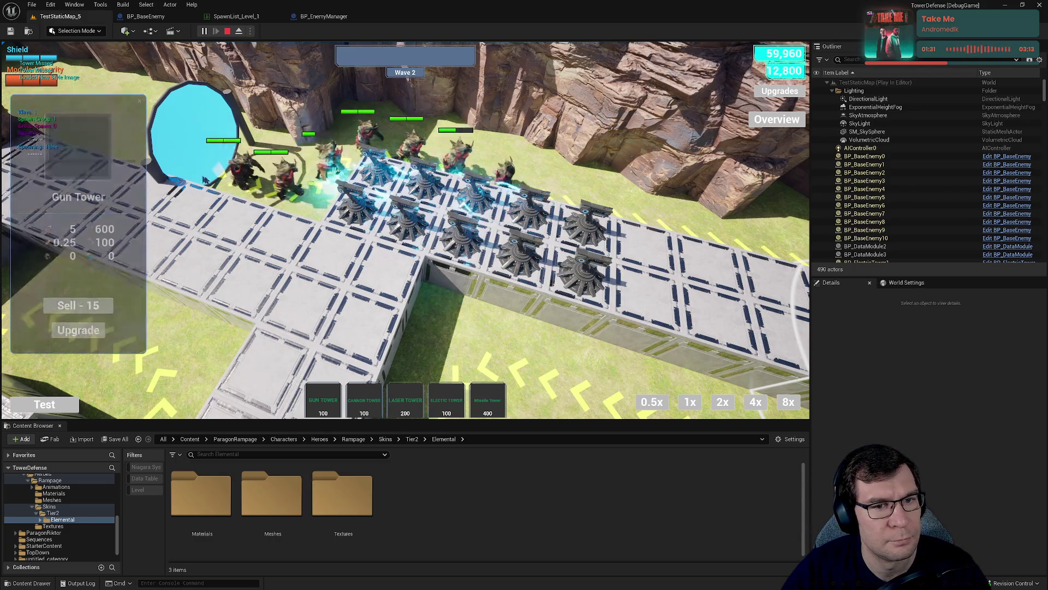
click(140, 103)
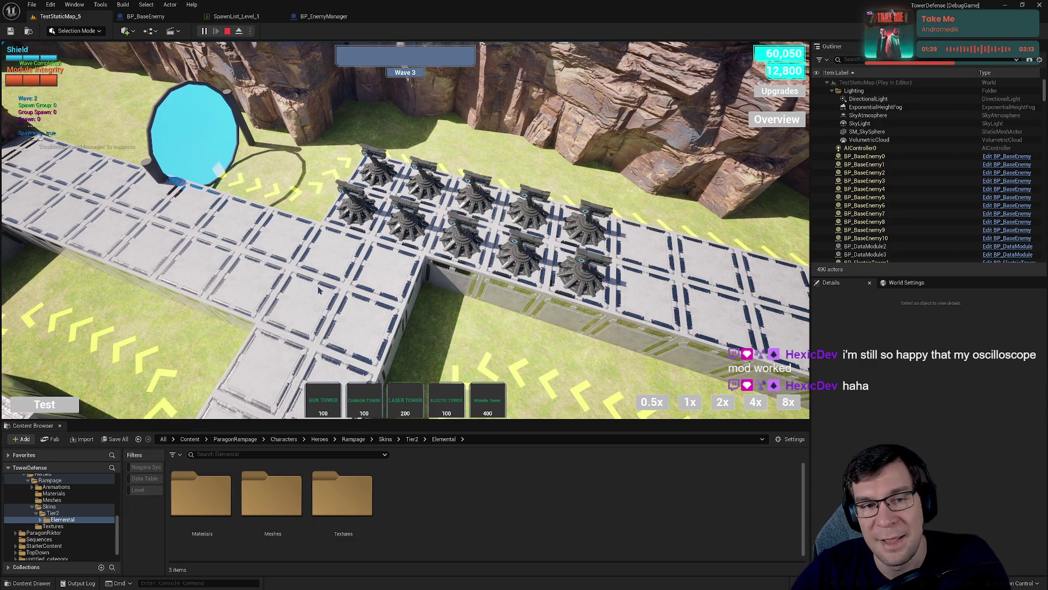
Pan and rotate the game camera to watch the towers fire through Waves 4 and 5.
key(a)
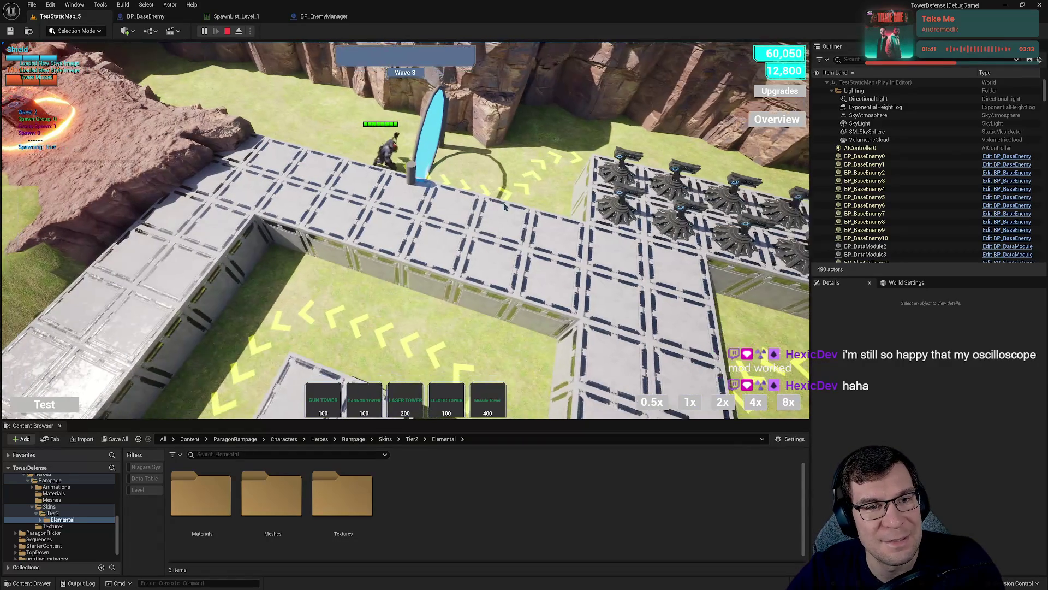
key(e)
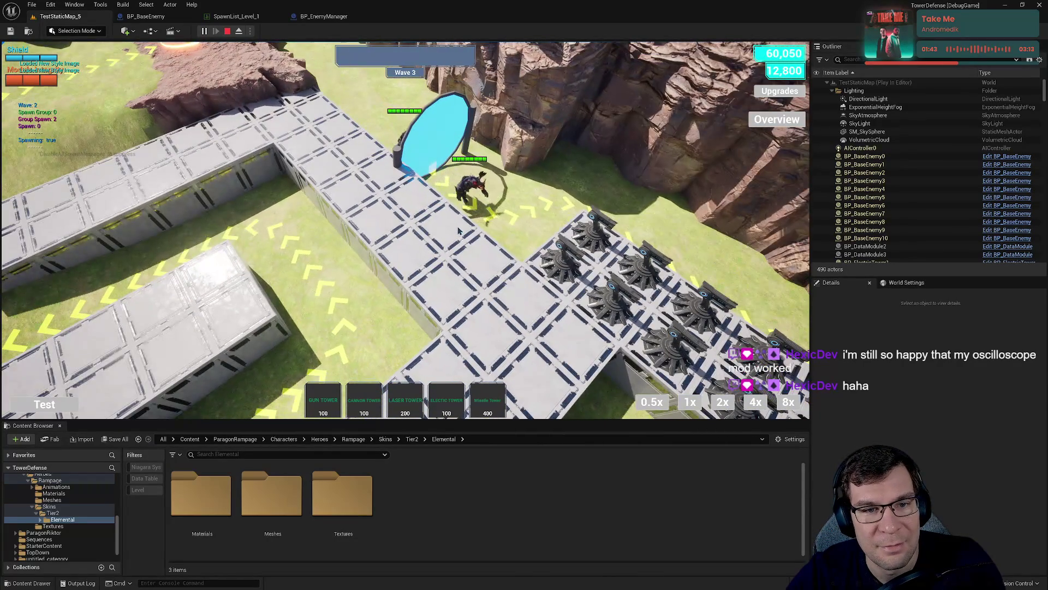
key(e)
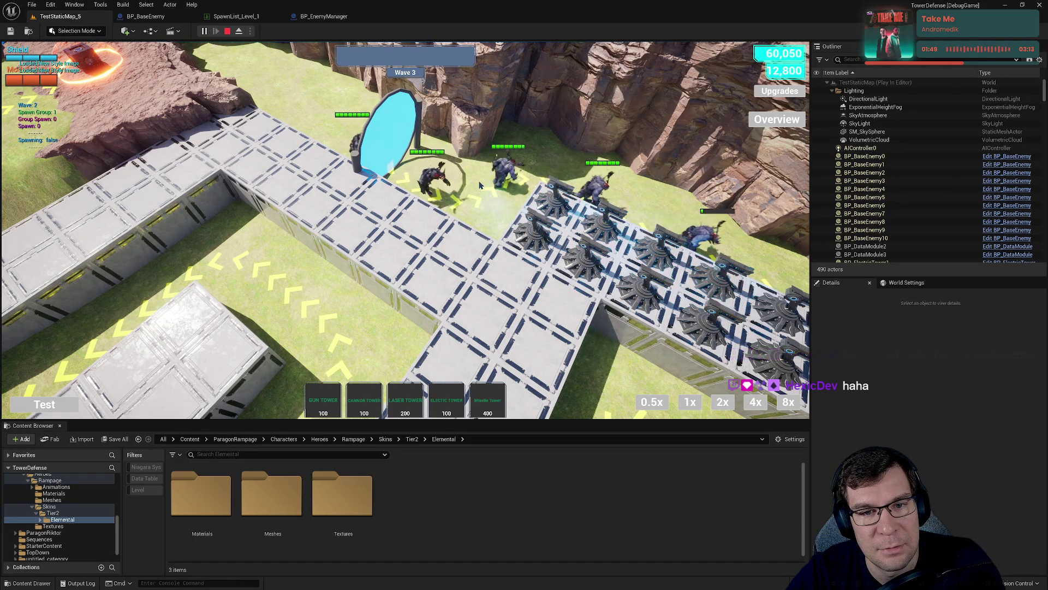
key(e)
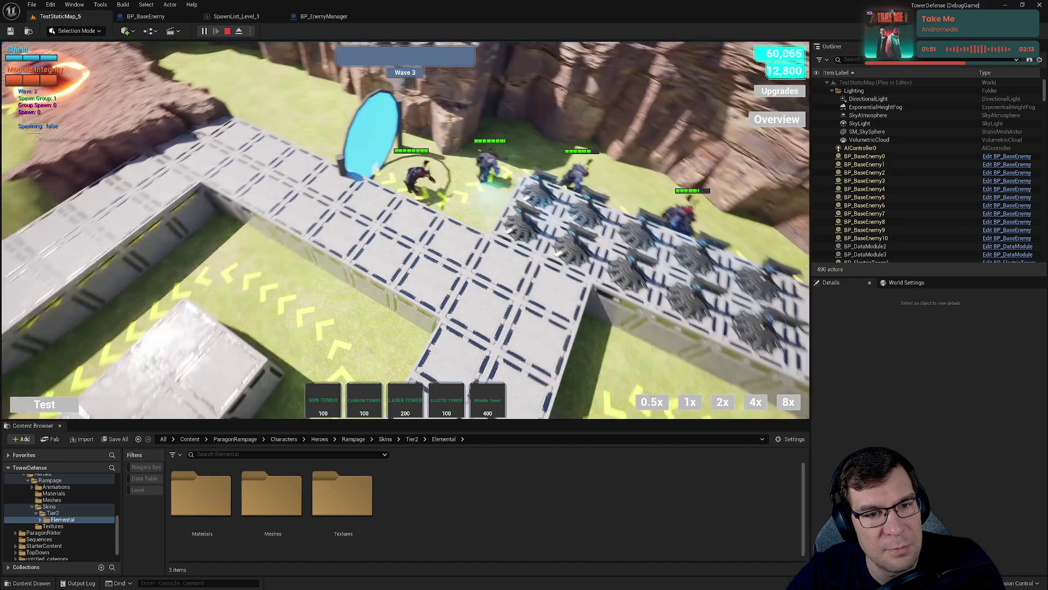
key(d)
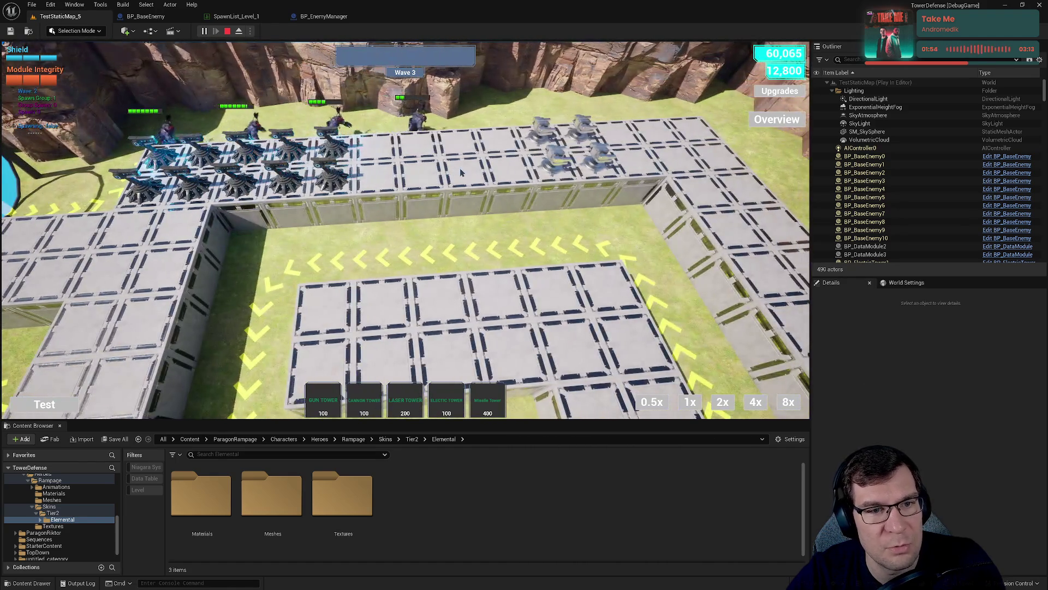
key(w)
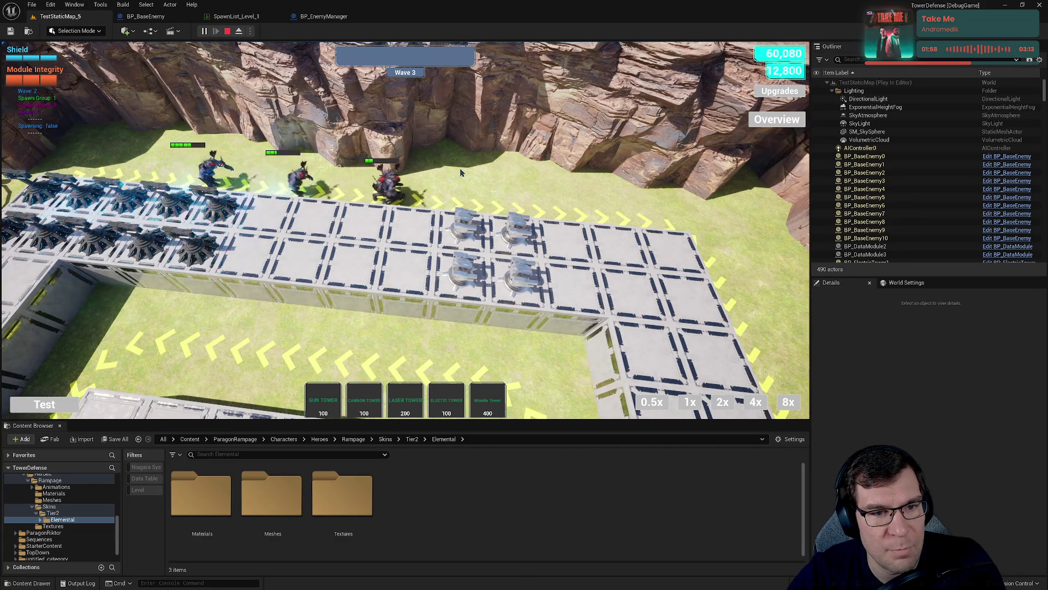
key(q)
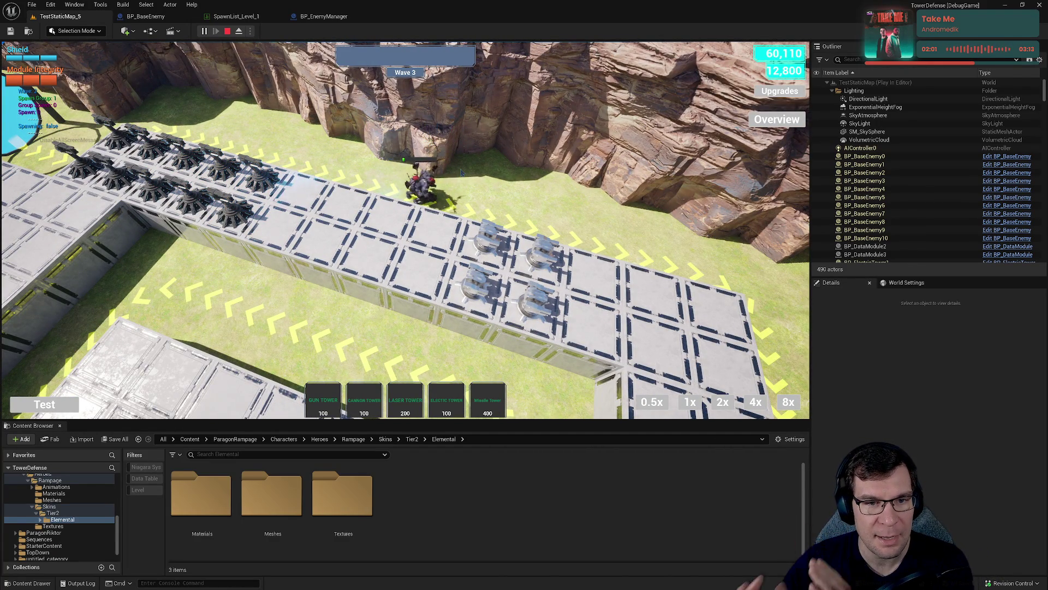
key(q)
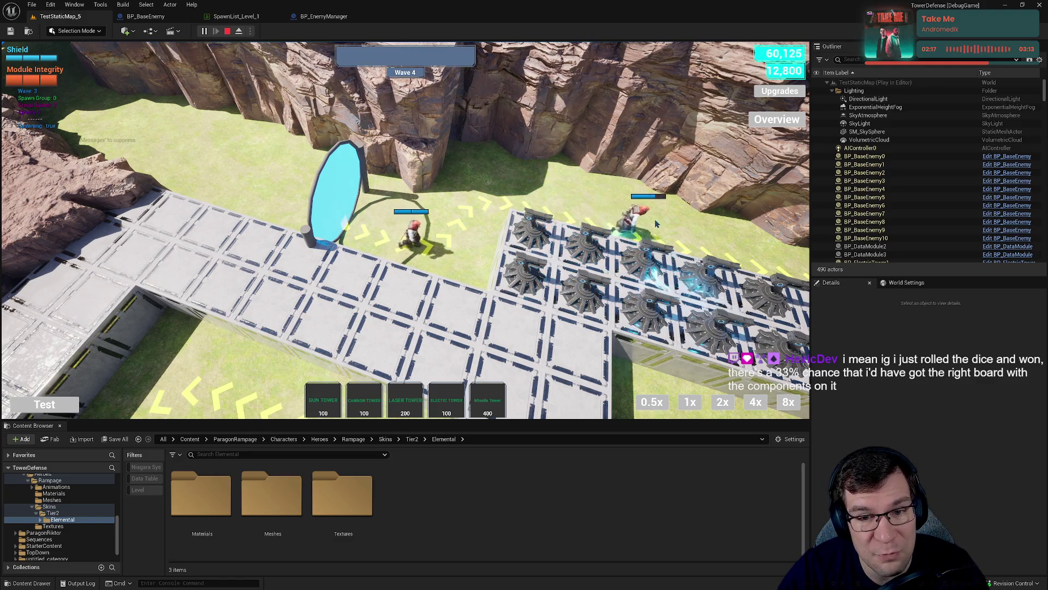
drag(660, 227, 528, 186)
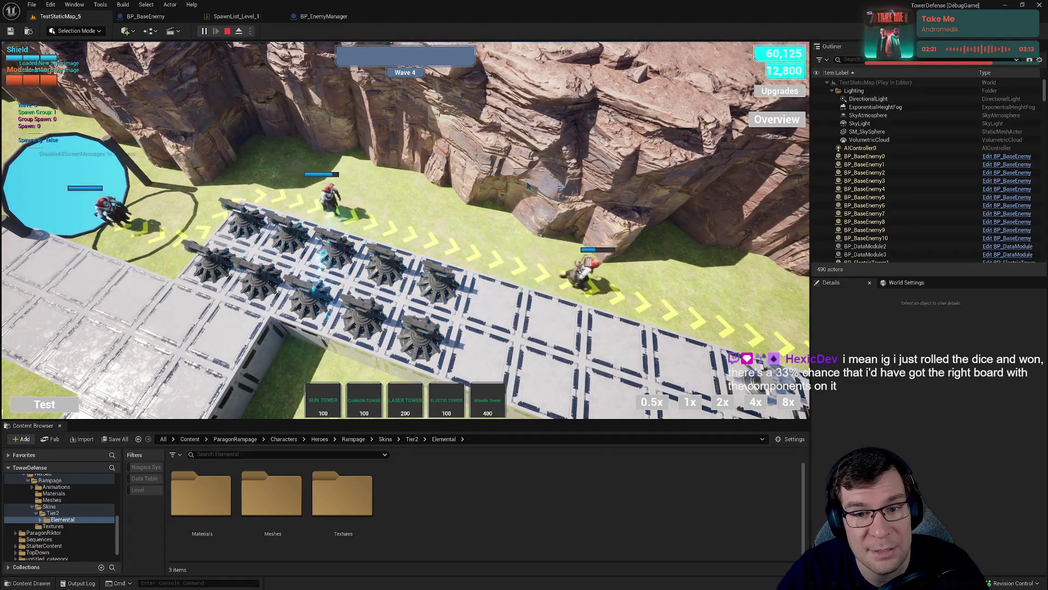
key(d)
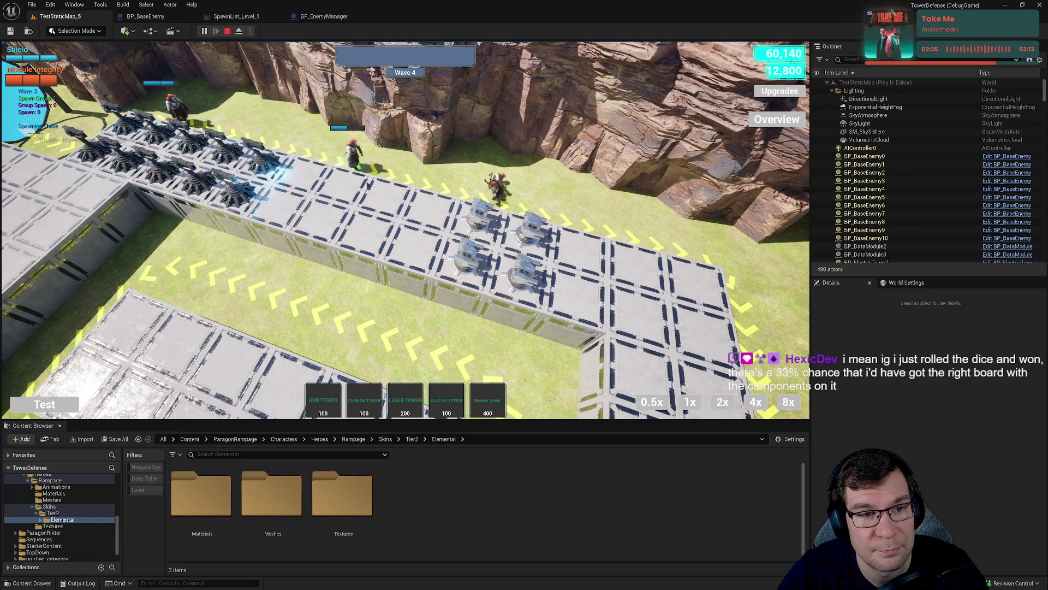
key(a)
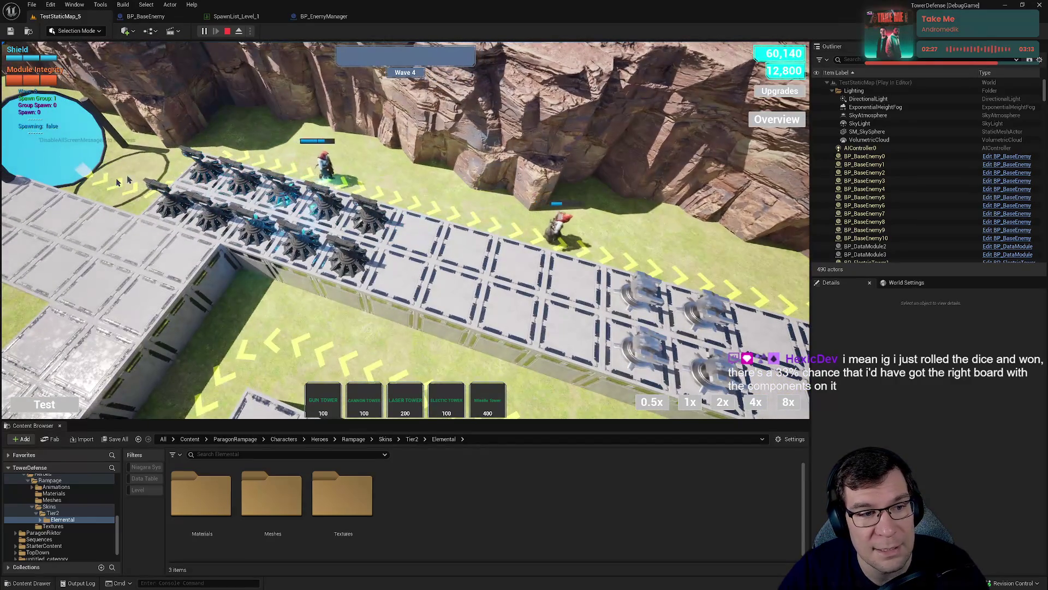
key(d)
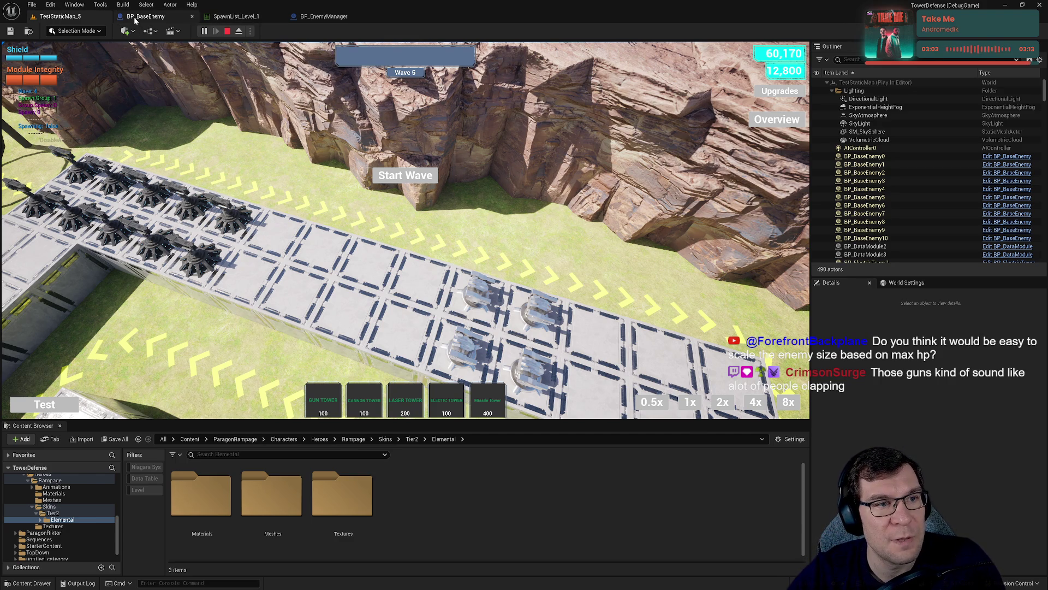
Bring up the SpawnList_Level_1 data table and review Wave5's spawn group in the Row Editor.
click(146, 16)
click(236, 16)
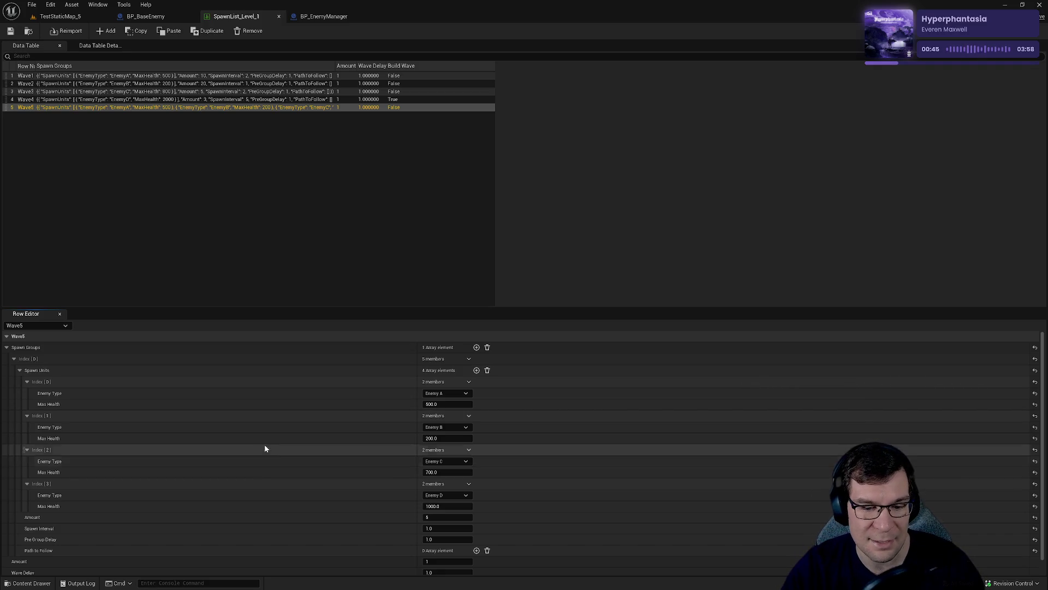
click(13, 358)
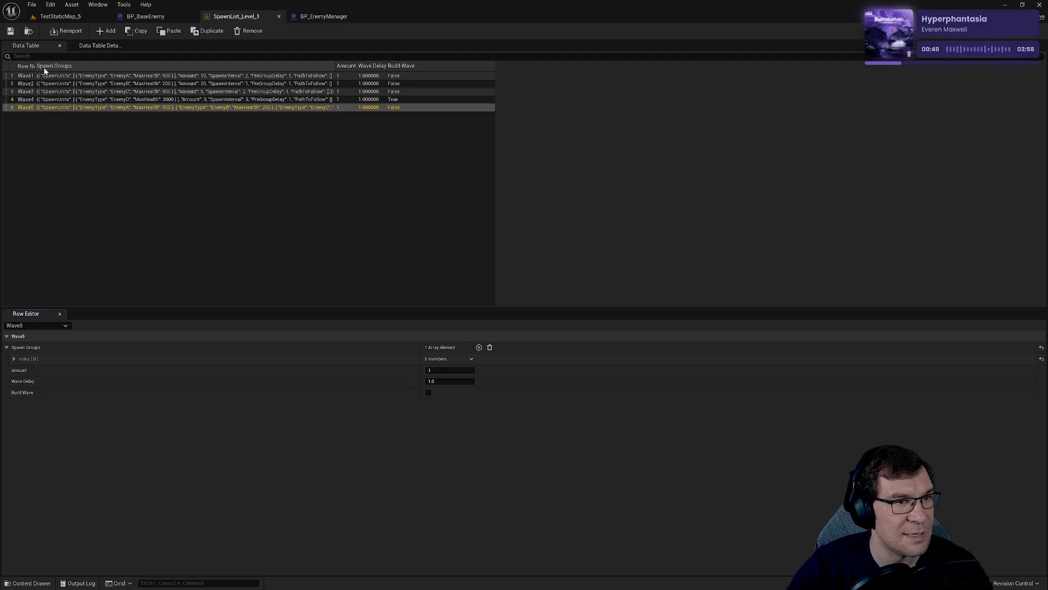
Add a new row named Wave6 to SpawnList_Level_1 and save the table.
click(109, 32)
double_click(32, 117)
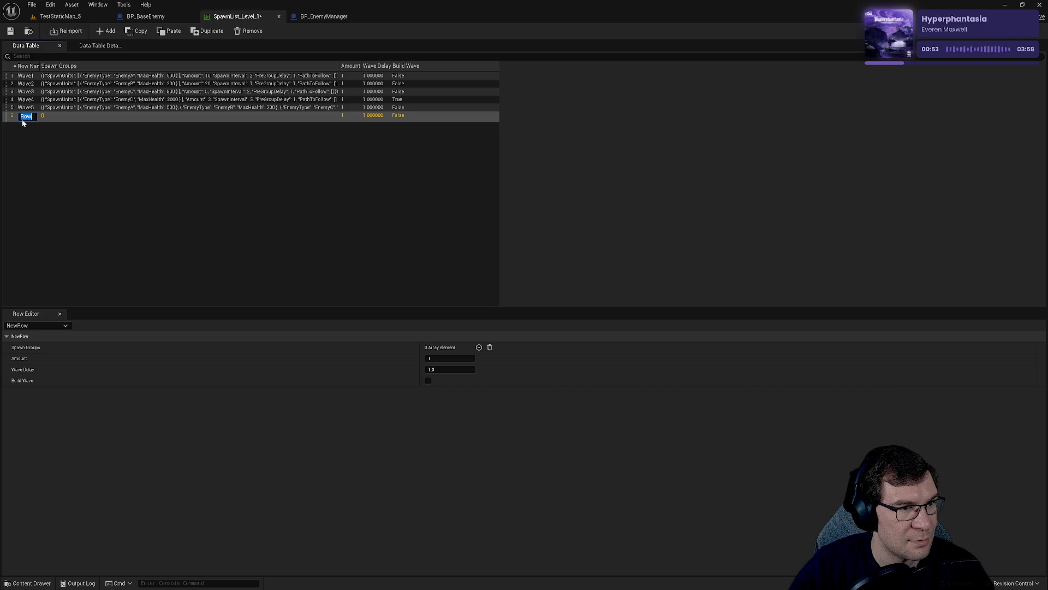
text(Wave6)
key(Return)
key(ctrl+s)
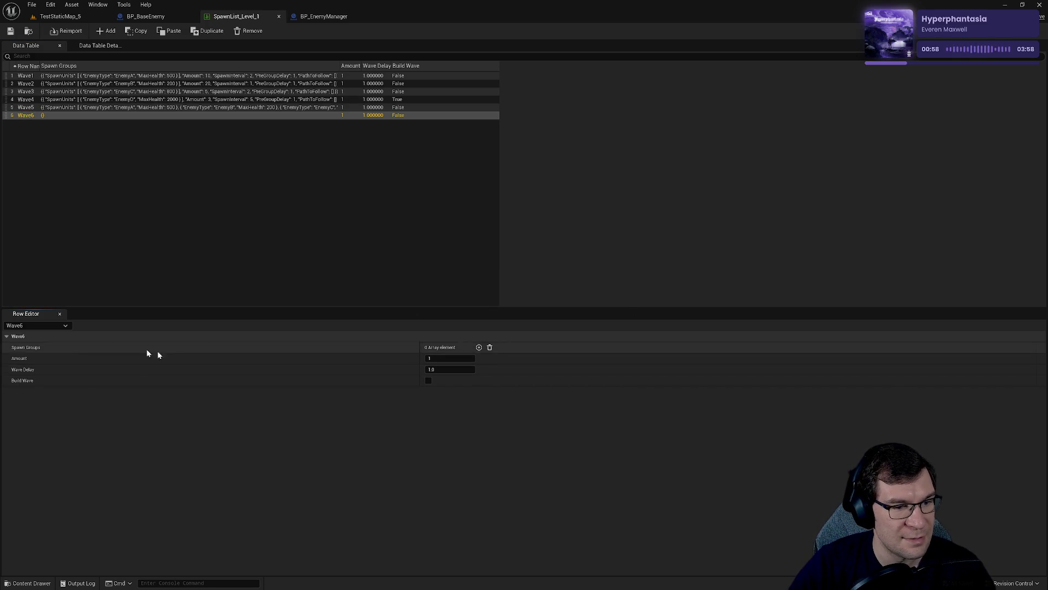
Give Wave6 one spawn group with a single Enemy D unit at 20000.0 max health, then save.
click(479, 347)
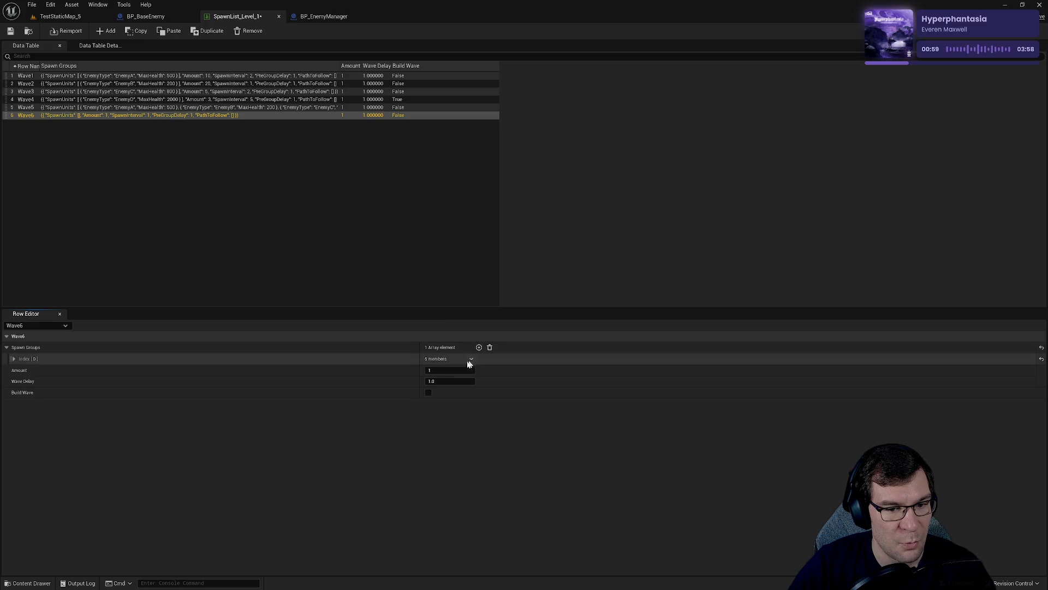
click(13, 359)
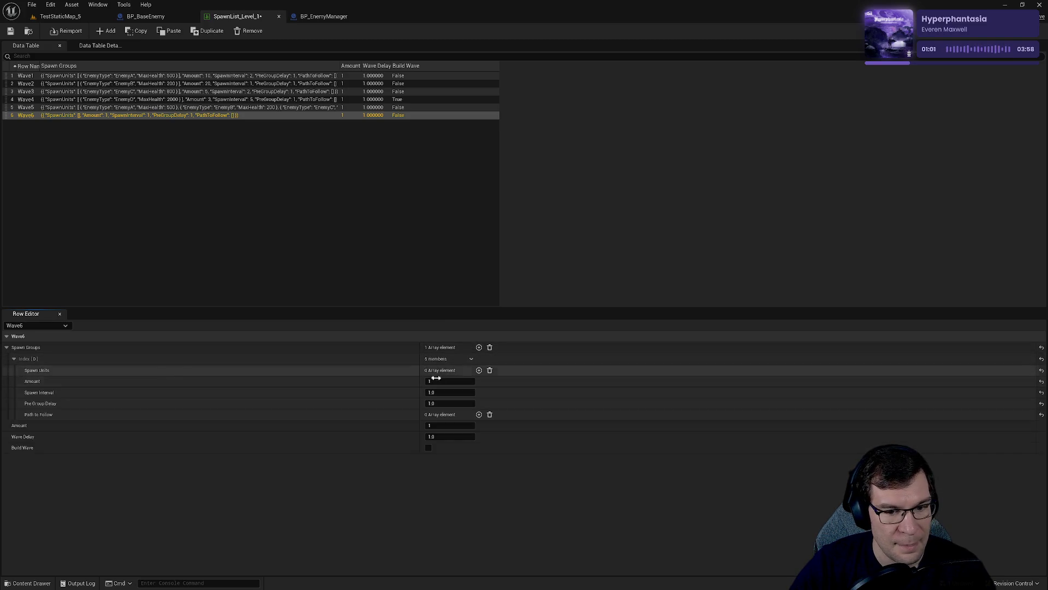
click(479, 370)
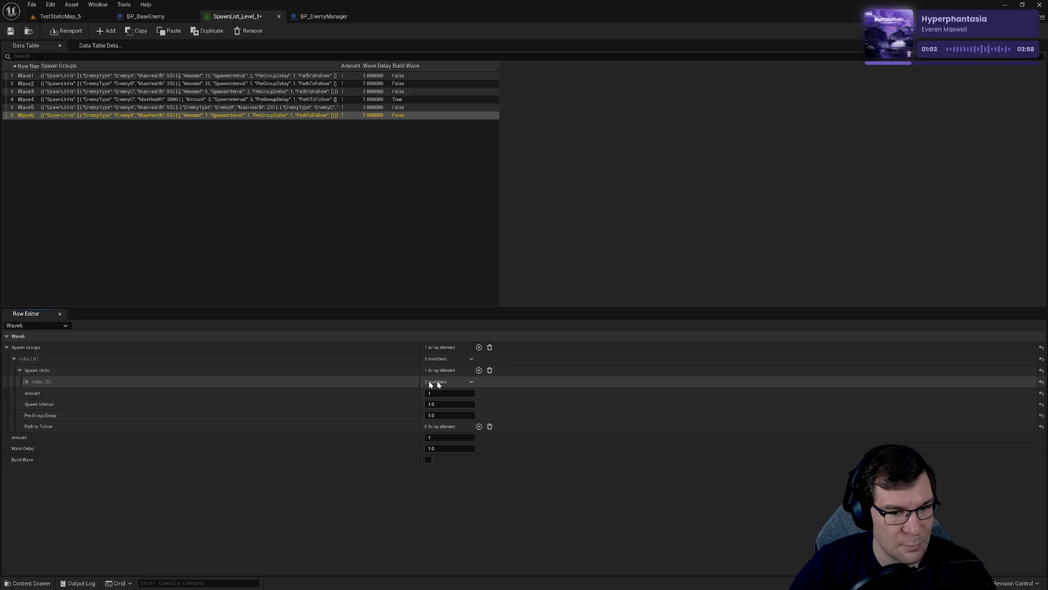
click(27, 382)
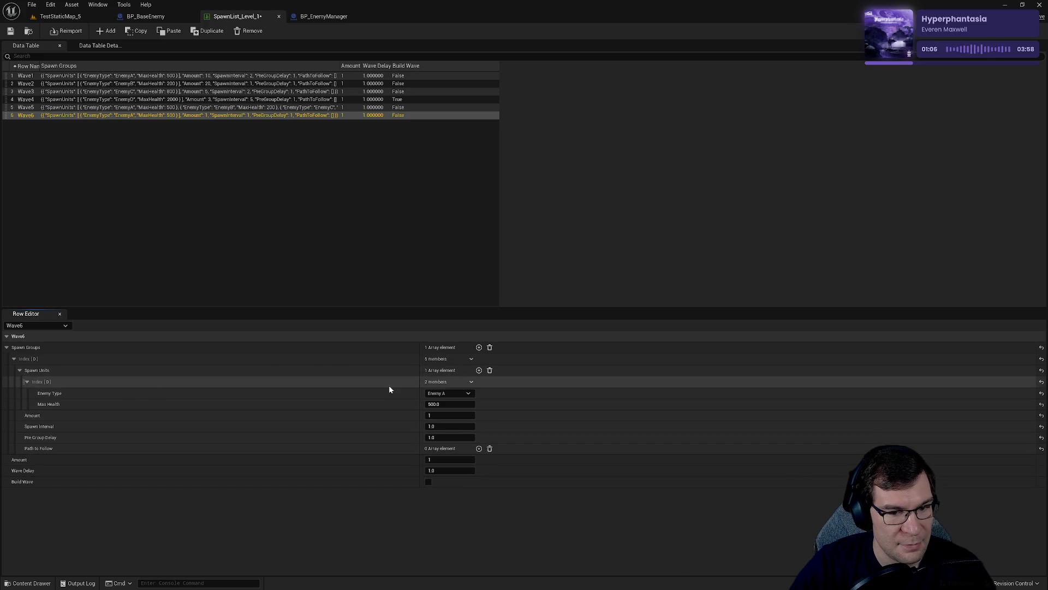
click(470, 394)
click(447, 431)
click(452, 403)
text(20000)
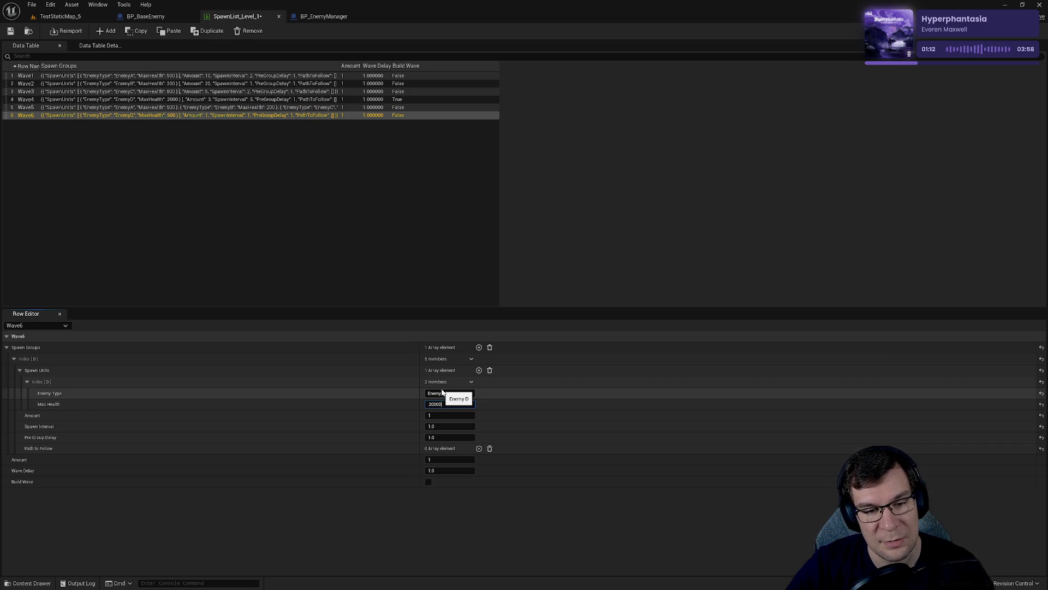
key(Return)
click(11, 31)
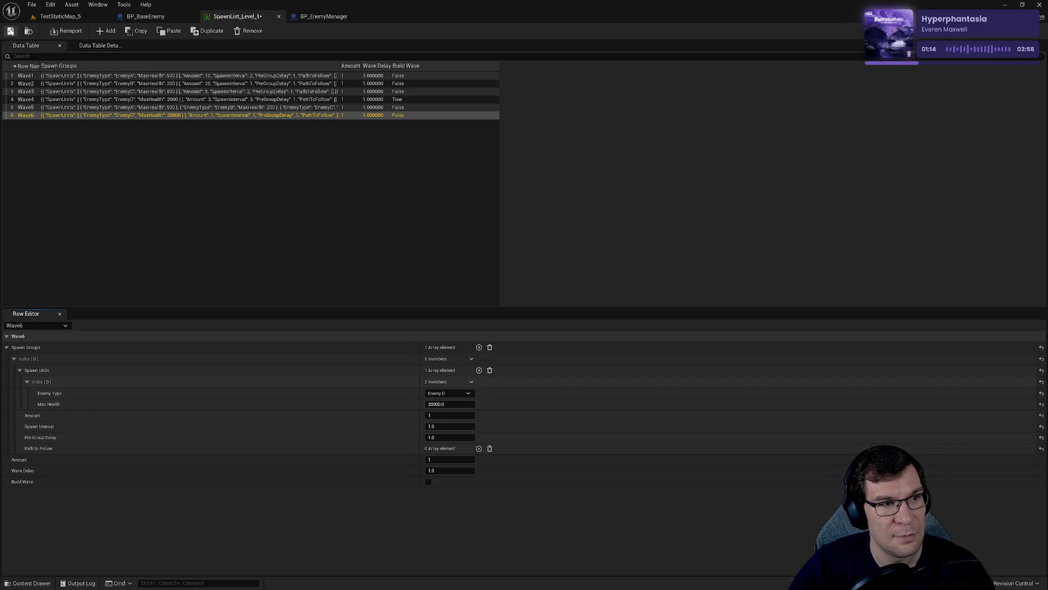
click(60, 17)
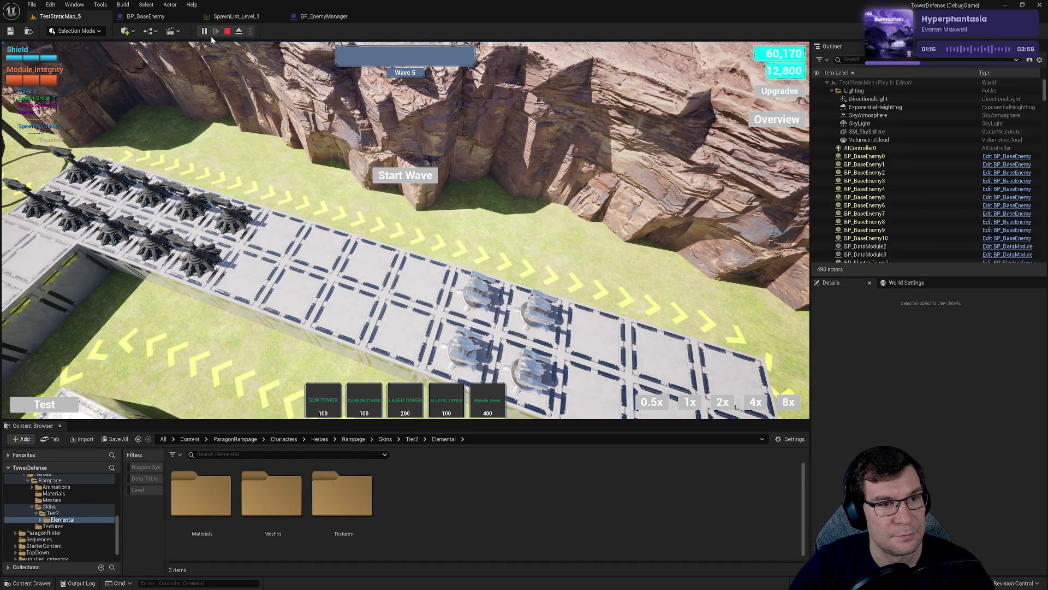
Start a wave in TestStaticMap_5, then pause, stop and relaunch Play-in-Editor from Wave 1.
click(405, 175)
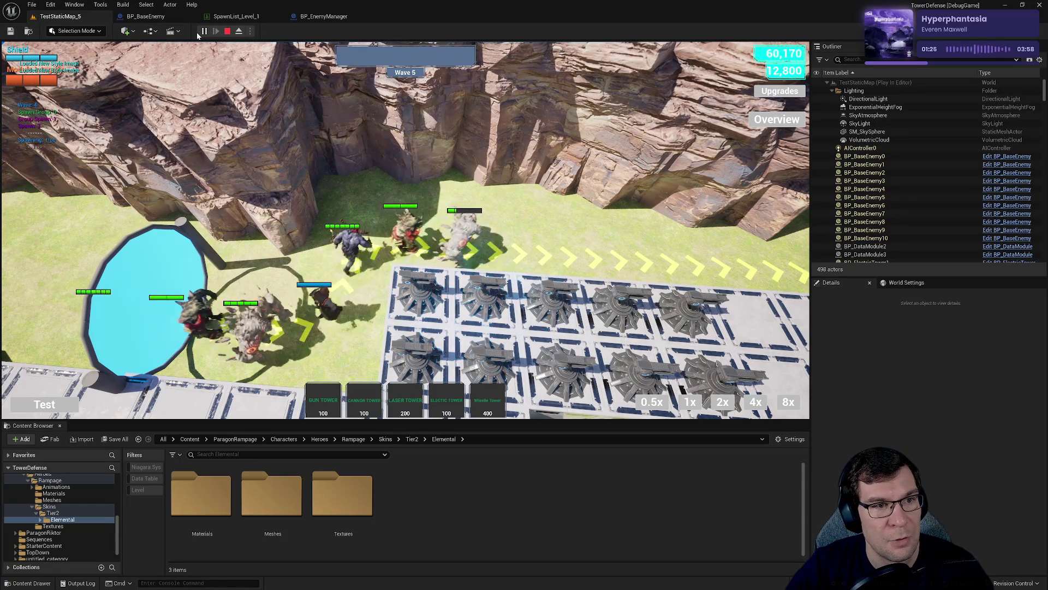
click(203, 32)
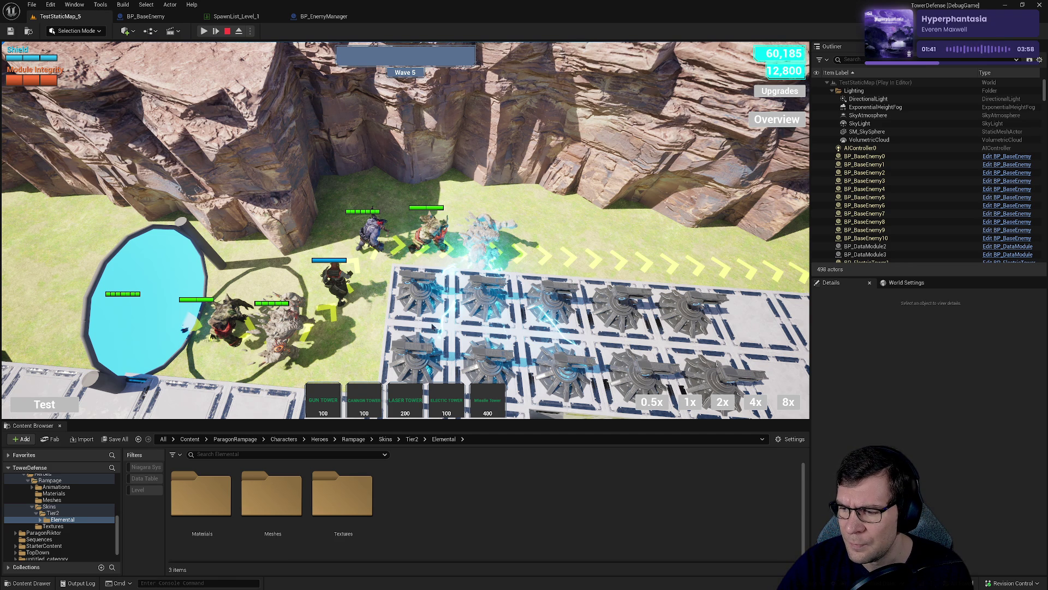
click(228, 31)
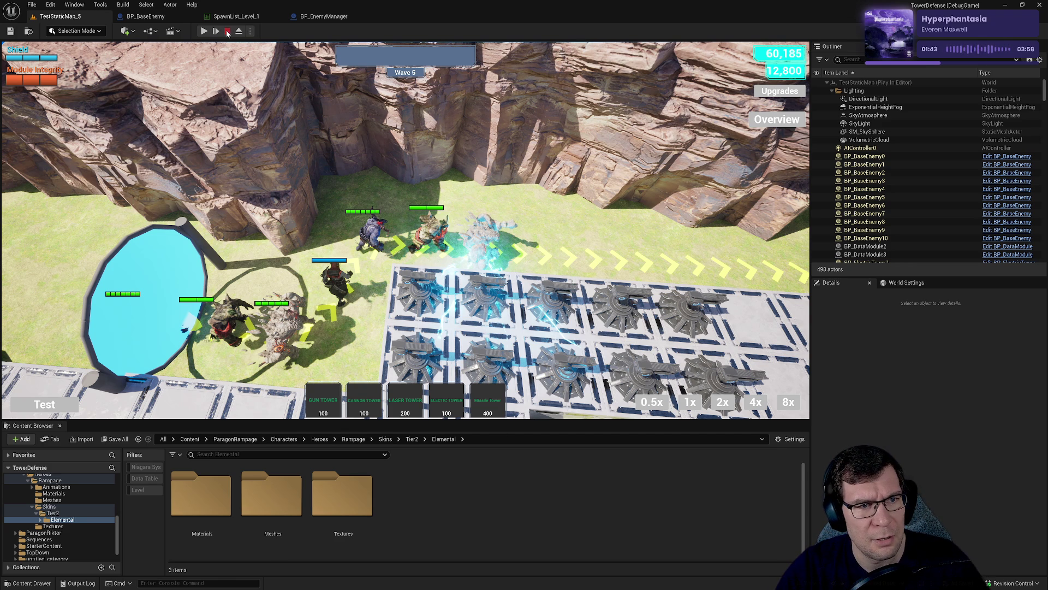
click(206, 33)
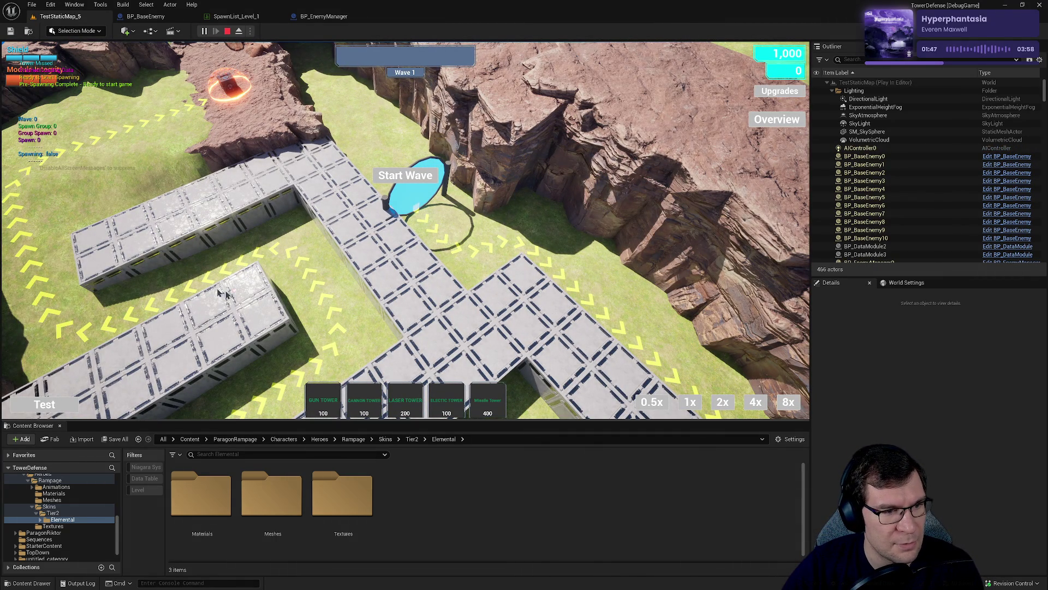
Use the Test options to add Arcanum twice and upgrade points four times.
click(90, 405)
click(75, 365)
click(75, 365)
click(88, 386)
click(88, 386)
click(87, 385)
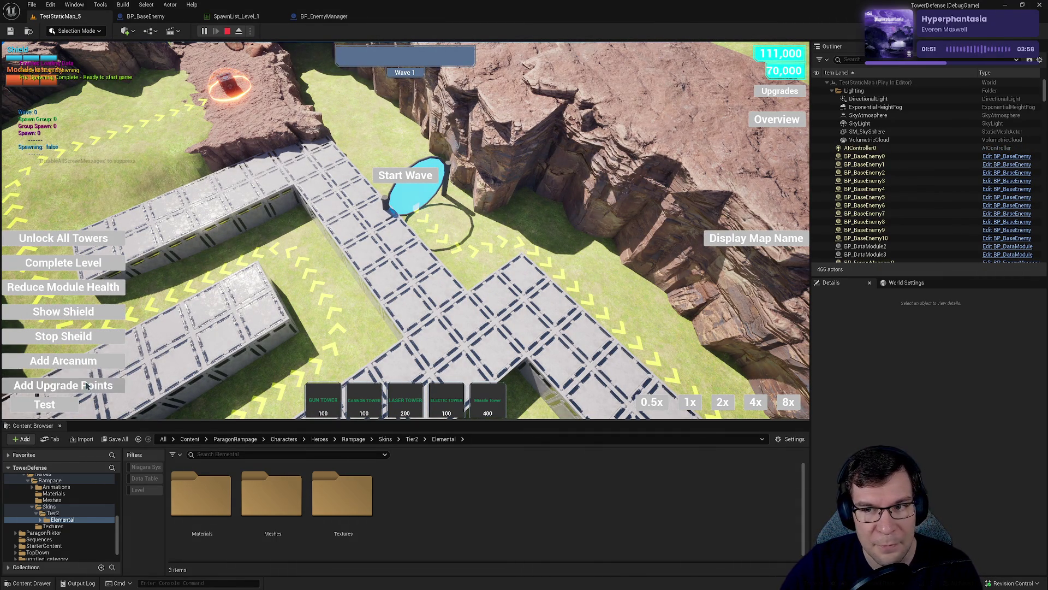
click(87, 385)
scroll(321, 399, up, 3)
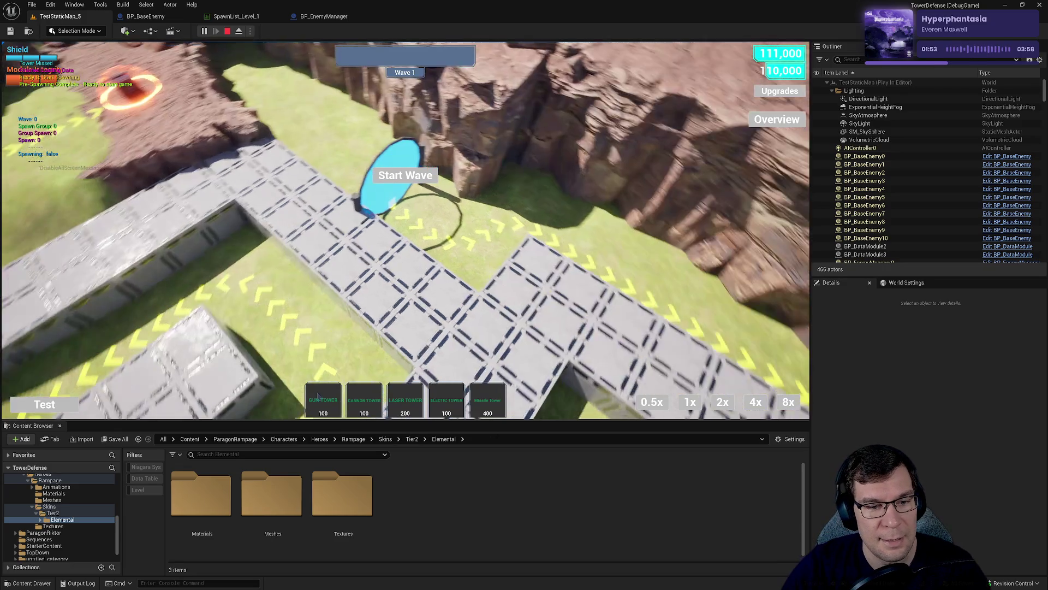
Place four Gun Towers along the enemy path.
click(321, 399)
click(573, 274)
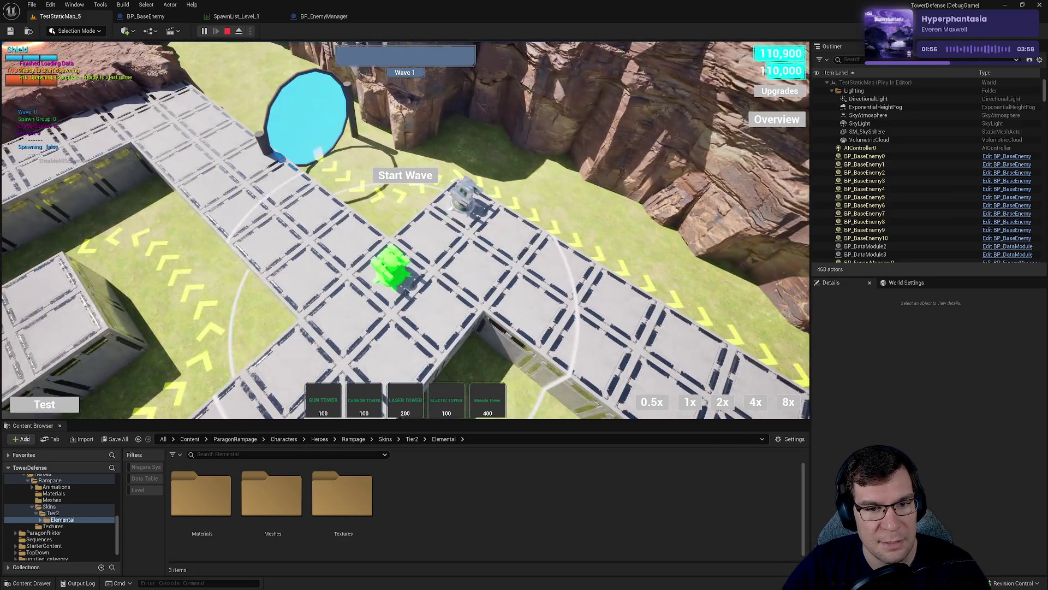
click(431, 240)
click(323, 401)
click(480, 273)
click(323, 401)
Max out Damage, Crit Chance and Crit Damage on the first gun tower.
click(510, 229)
click(511, 227)
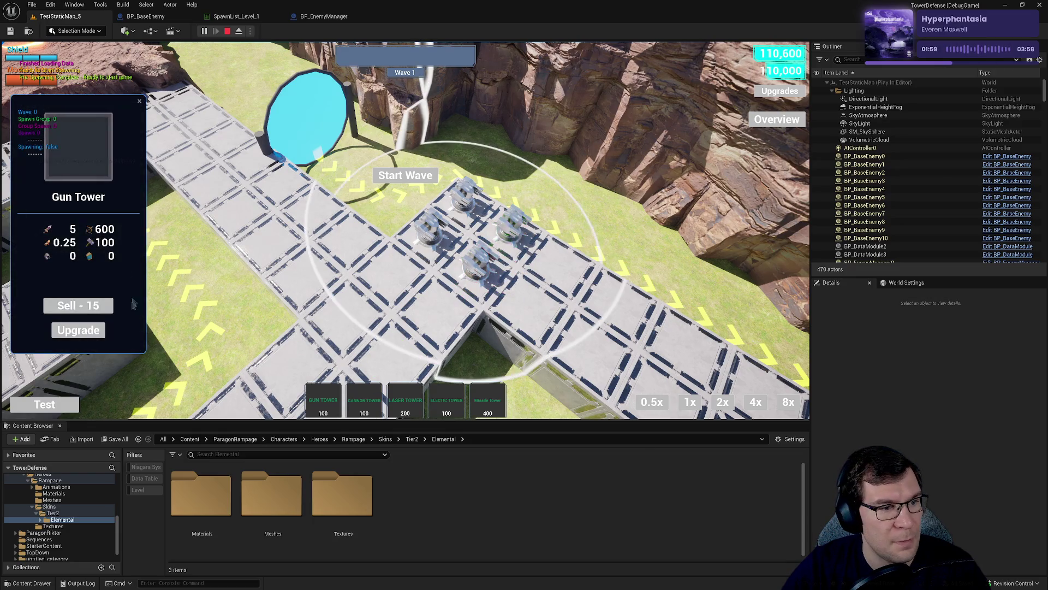
click(103, 332)
click(120, 252)
click(120, 253)
click(121, 252)
click(121, 252)
click(121, 252)
click(121, 214)
click(121, 214)
click(121, 214)
click(121, 214)
click(121, 214)
click(121, 289)
click(122, 290)
click(121, 290)
Upgrade the second gun tower's Crit Damage, Damage and Crit Chance to maximum.
click(121, 290)
click(121, 290)
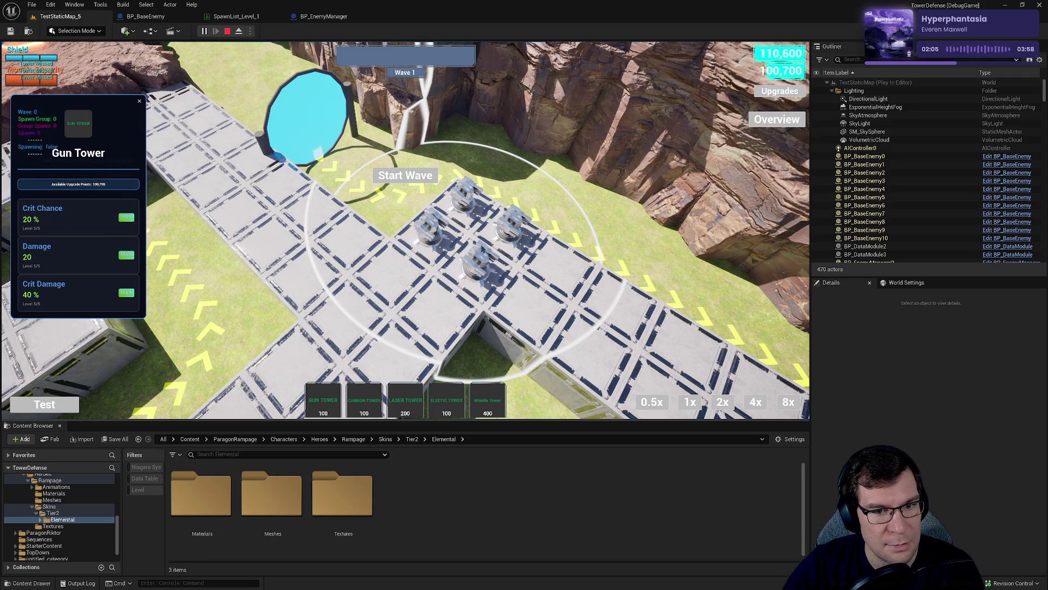
click(414, 242)
click(121, 290)
click(121, 290)
click(122, 290)
click(122, 290)
click(121, 290)
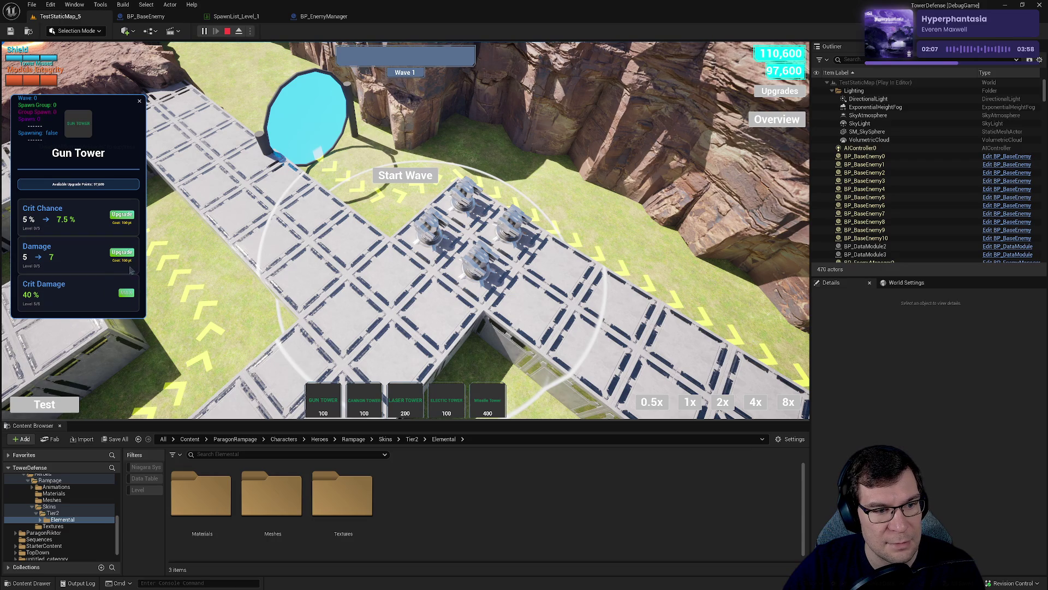
click(121, 252)
click(122, 252)
click(121, 253)
click(121, 253)
click(122, 253)
click(121, 214)
click(121, 214)
click(121, 214)
click(121, 214)
click(121, 214)
Max out Crit Chance, Damage and Crit Damage on the third gun tower.
click(453, 267)
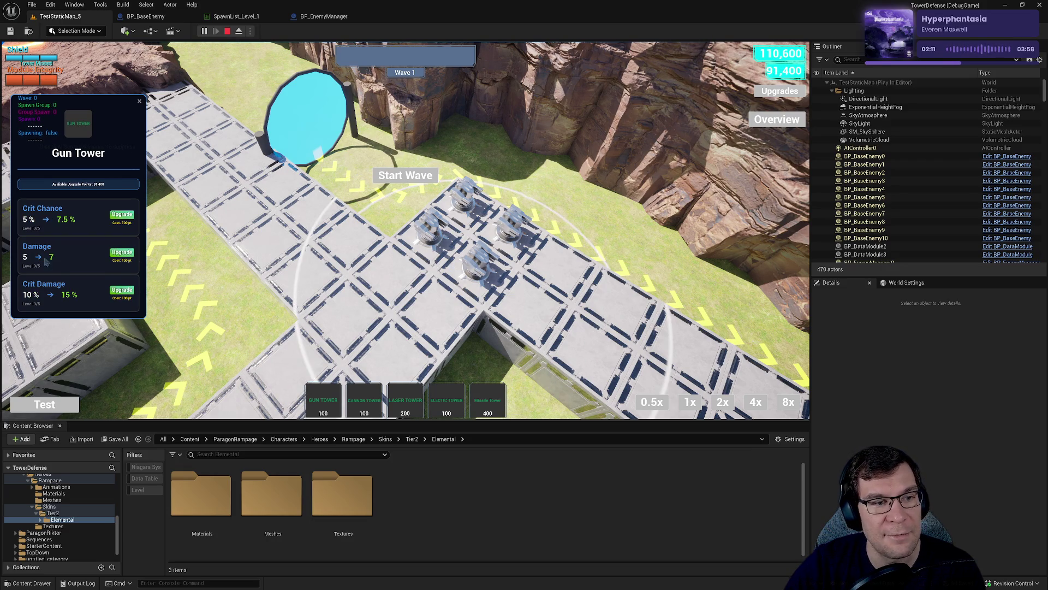
click(121, 214)
click(121, 214)
click(121, 214)
click(121, 214)
click(121, 214)
click(121, 252)
click(121, 253)
click(122, 252)
click(121, 253)
click(122, 252)
click(121, 290)
click(122, 290)
click(121, 290)
click(122, 290)
Fully upgrade the last gun tower's Crit Damage, Damage and Crit Chance.
click(122, 290)
click(121, 290)
click(122, 290)
click(117, 290)
click(117, 290)
click(118, 290)
click(123, 254)
click(123, 254)
click(123, 253)
click(124, 255)
click(124, 255)
click(122, 217)
click(122, 217)
click(121, 217)
click(121, 218)
click(121, 218)
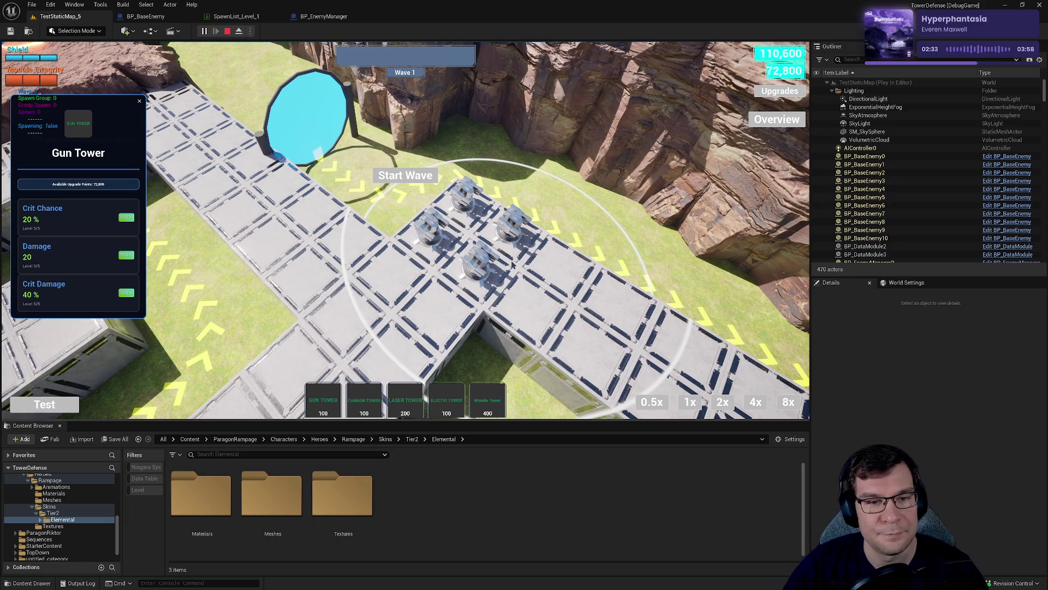
Place three towers along the path beside the existing gun towers.
key(d)
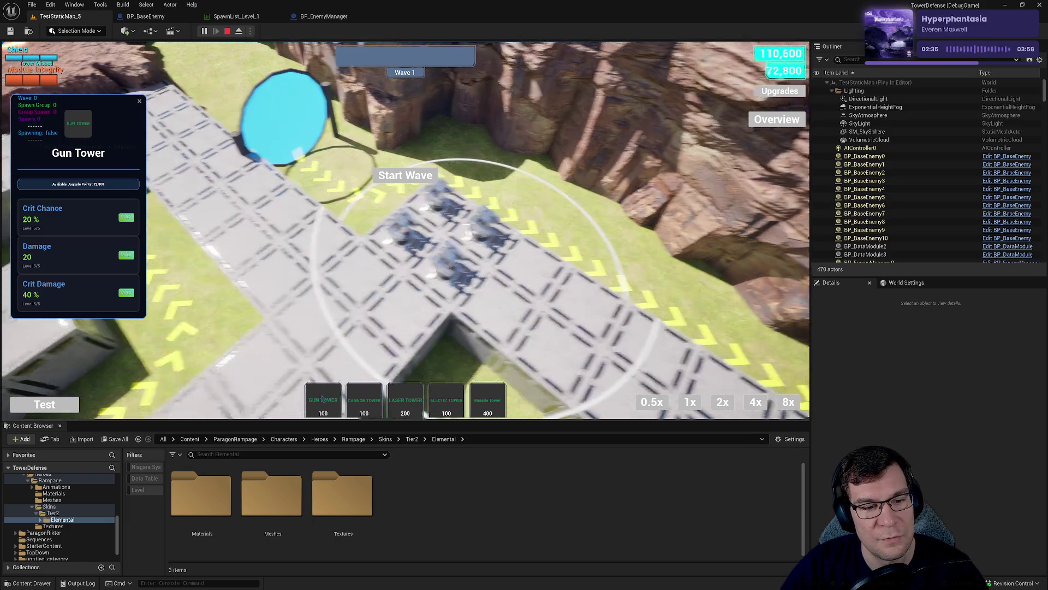
key(a)
click(405, 401)
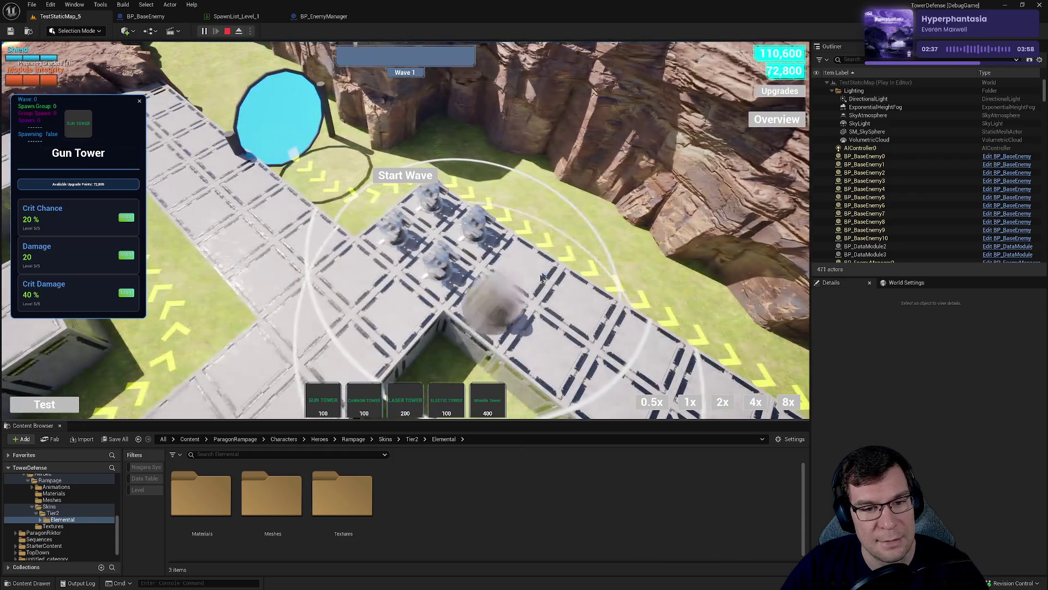
click(490, 322)
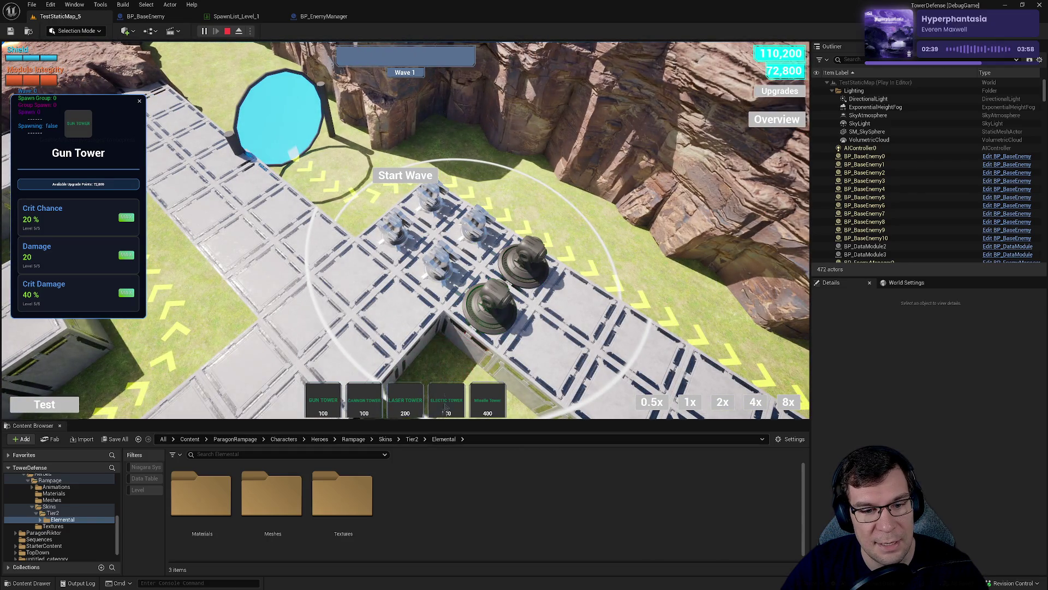
click(549, 356)
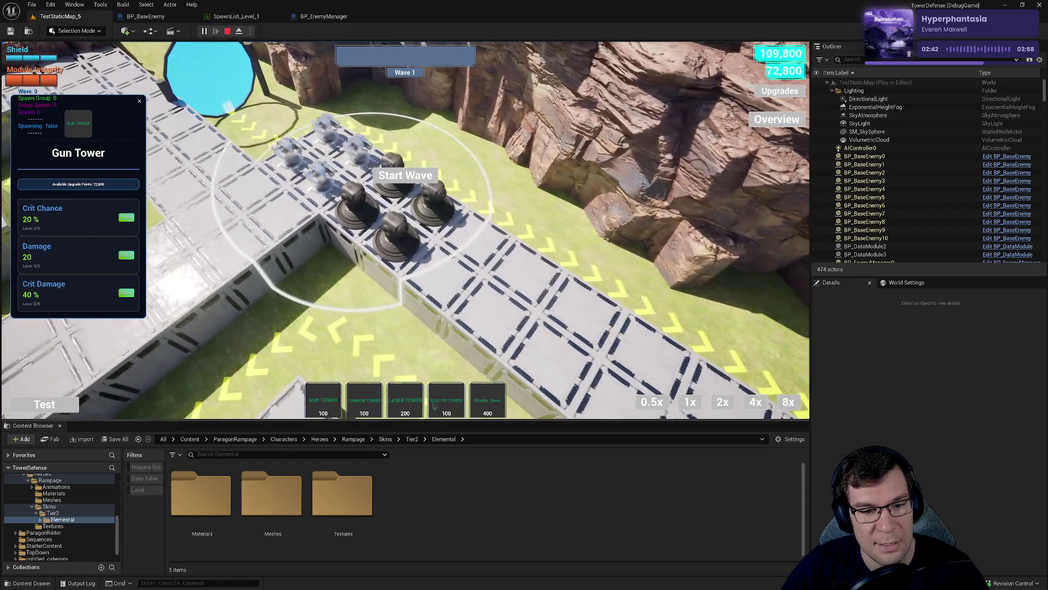
Build a group of Electric Towers along the path.
click(397, 407)
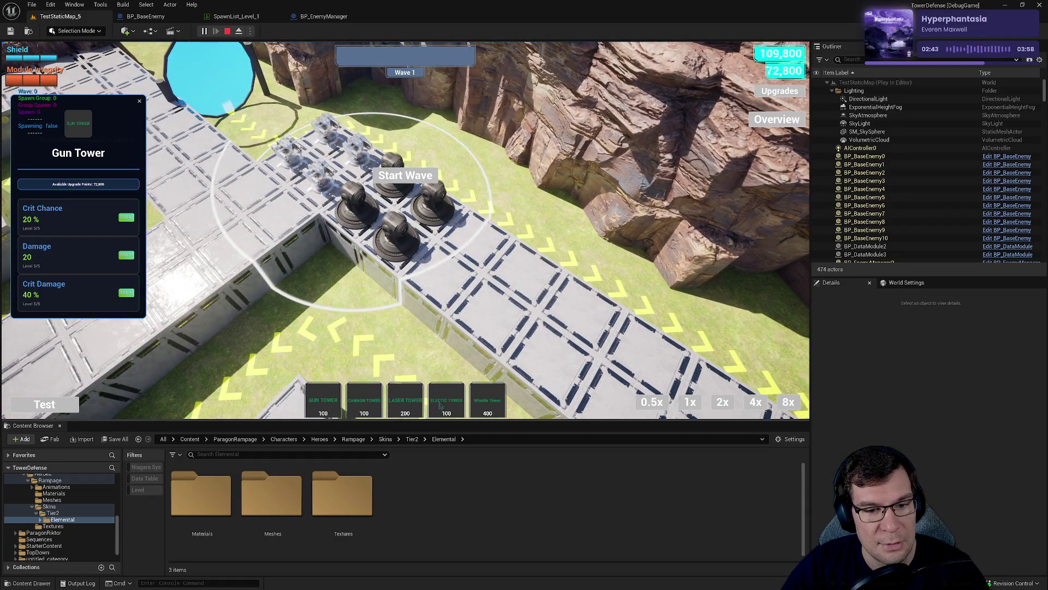
click(444, 407)
click(437, 270)
click(475, 235)
click(442, 407)
click(527, 269)
click(494, 312)
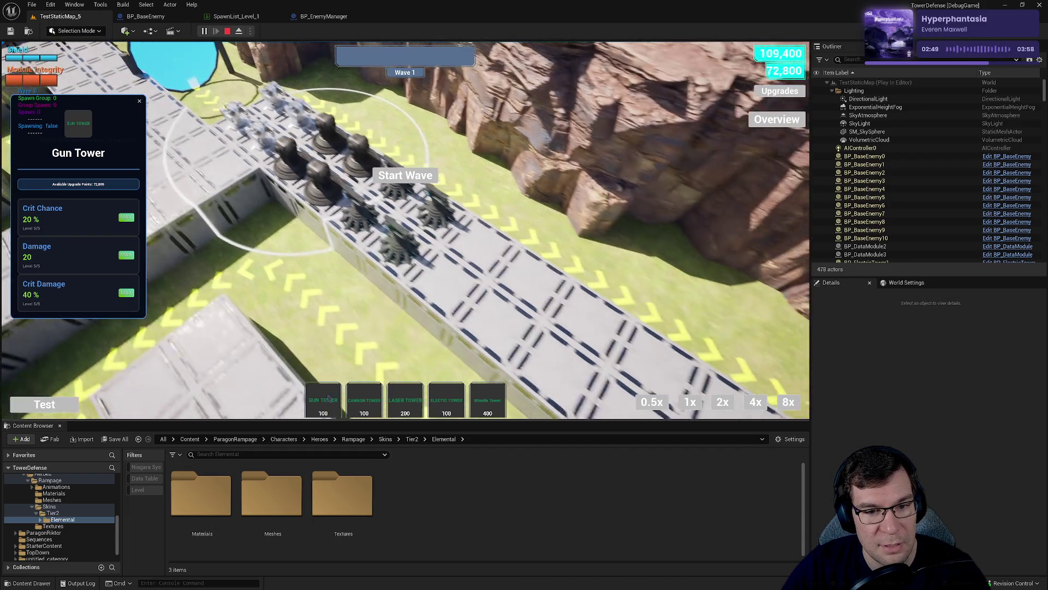
Build several Cannon Towers on the path.
click(364, 407)
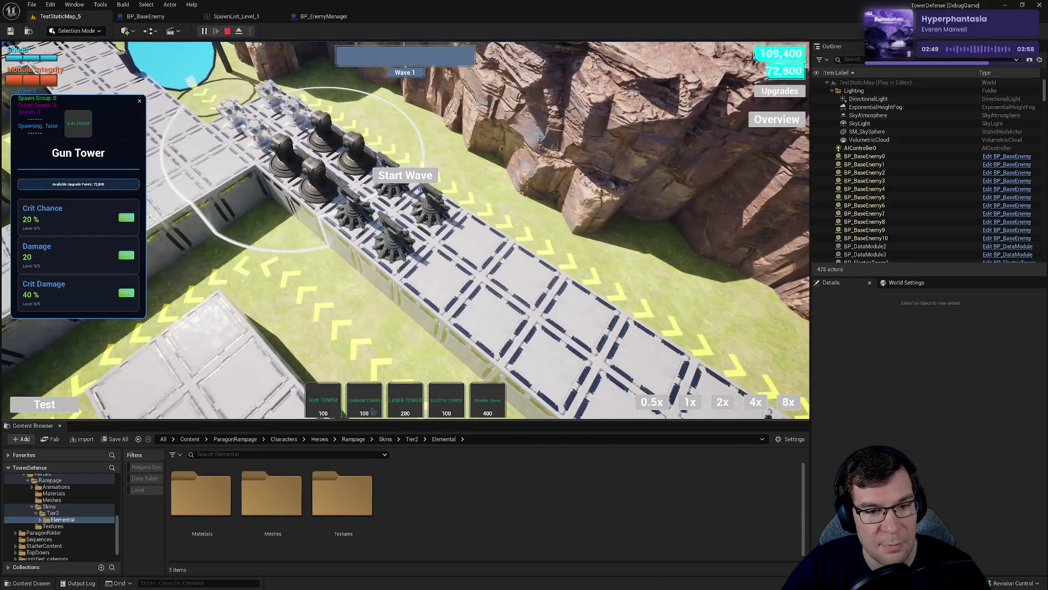
click(441, 273)
click(483, 255)
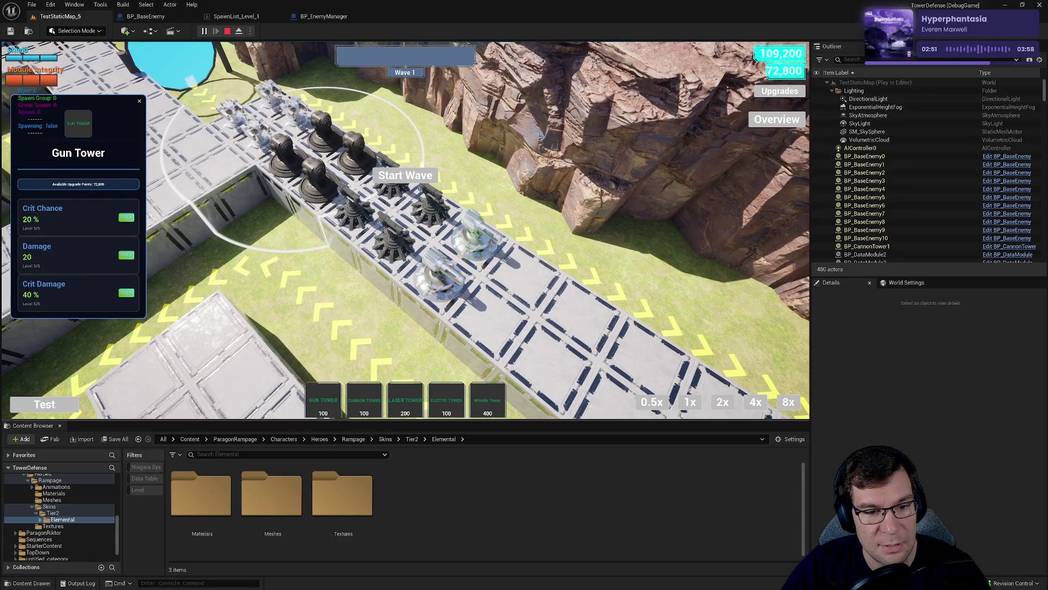
click(492, 327)
click(527, 270)
Max out the first Cannon Tower's Crit Chance, Damage and Crit Damage upgrades.
click(489, 311)
click(122, 215)
click(122, 215)
click(121, 214)
click(122, 215)
click(122, 215)
click(121, 252)
click(122, 253)
click(122, 253)
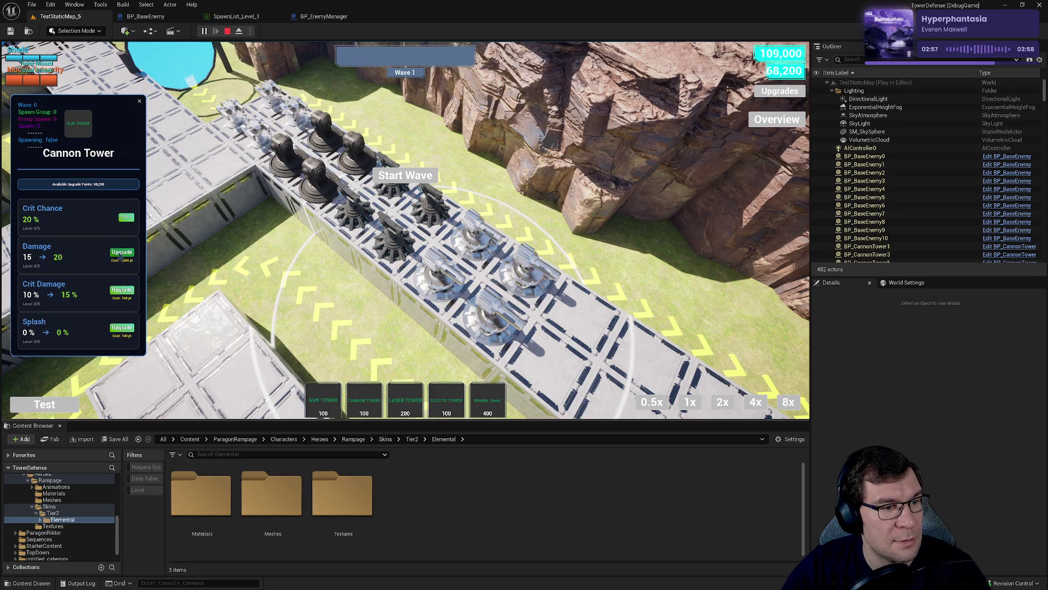
click(122, 252)
click(122, 252)
click(121, 290)
click(121, 290)
click(121, 290)
click(121, 290)
click(121, 290)
click(121, 328)
click(122, 327)
click(122, 328)
click(121, 327)
click(121, 327)
Max out a second Cannon Tower's Crit Damage, Damage and Crit Chance.
click(518, 279)
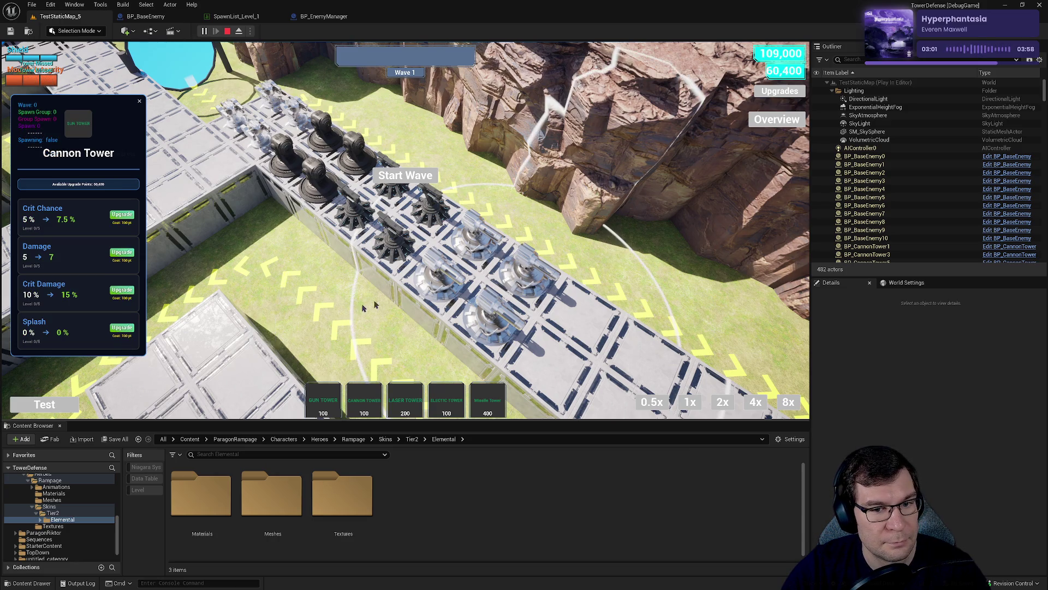
click(121, 290)
click(121, 290)
click(123, 291)
click(124, 291)
click(123, 291)
click(121, 252)
click(121, 253)
click(122, 253)
click(122, 253)
click(128, 214)
click(128, 214)
click(129, 214)
click(121, 252)
click(125, 215)
click(121, 215)
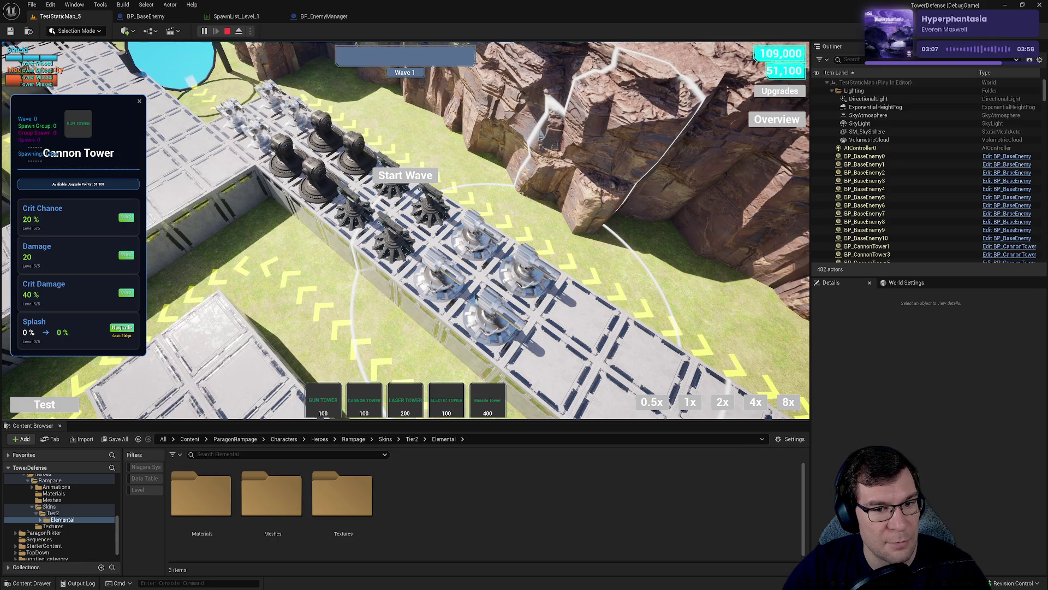
Max out an Electric Tower's Crit Chance, Damage and Crit Damage.
click(398, 244)
click(120, 217)
click(120, 217)
click(120, 218)
click(120, 218)
click(120, 217)
click(121, 252)
click(122, 252)
click(122, 252)
click(122, 252)
click(122, 252)
click(122, 290)
Max out a second Electric Tower's Crit Damage, Damage and Crit Chance.
click(122, 290)
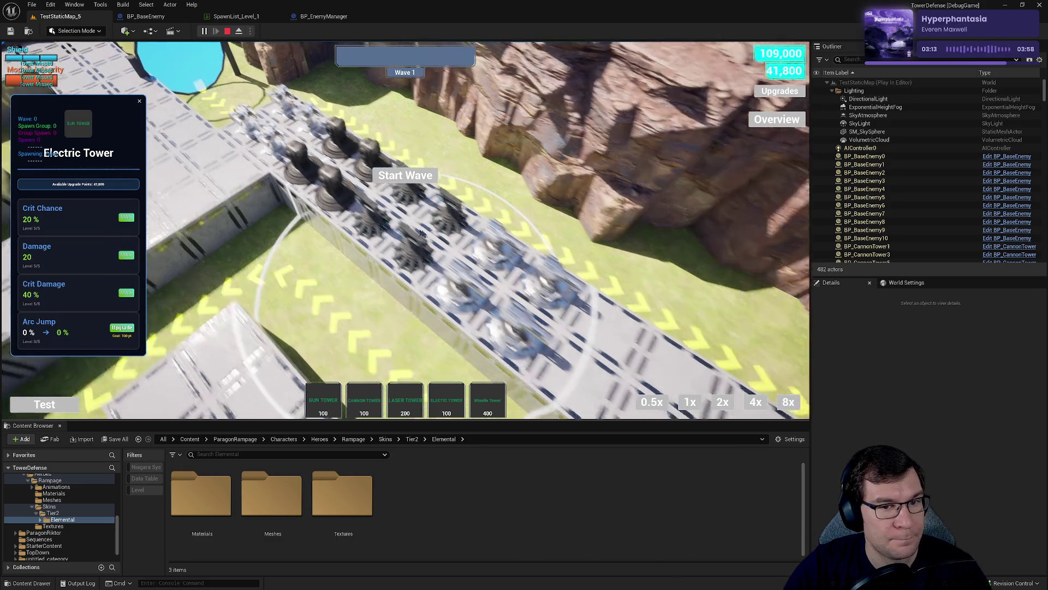
click(122, 289)
click(122, 290)
Raise a third Electric Tower's Crit Chance, Damage and Crit Damage to MAX.
click(122, 290)
click(121, 290)
click(121, 290)
click(120, 252)
click(120, 253)
click(120, 252)
click(121, 253)
click(120, 253)
click(122, 214)
click(121, 214)
click(122, 215)
click(122, 215)
click(122, 215)
click(124, 217)
click(123, 217)
click(124, 218)
click(124, 217)
click(124, 217)
click(124, 217)
click(121, 252)
click(121, 252)
click(121, 252)
click(120, 253)
click(121, 253)
click(122, 290)
click(122, 290)
click(122, 290)
click(121, 290)
click(122, 290)
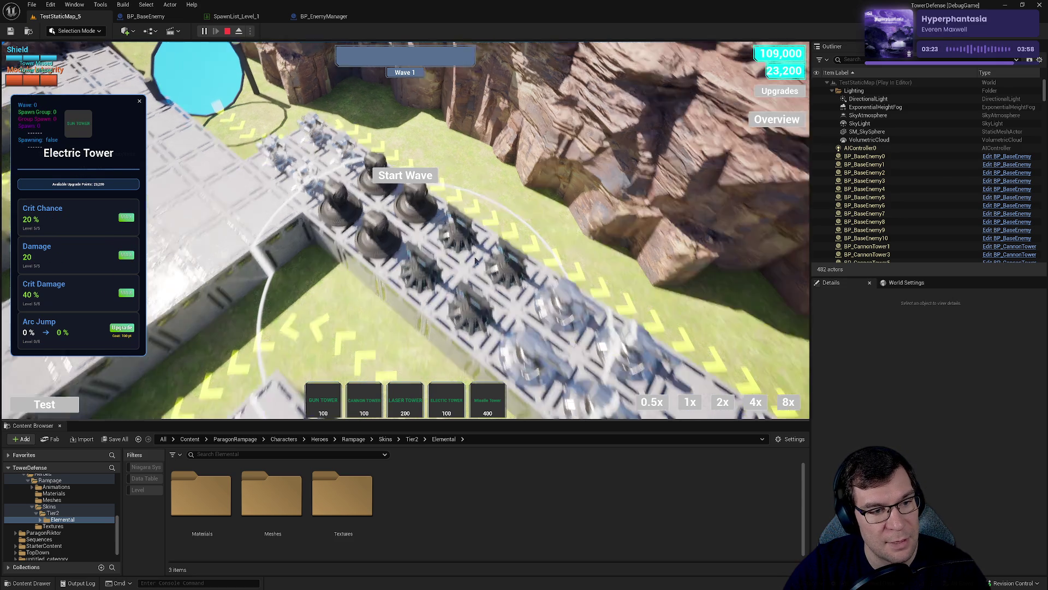
click(122, 290)
click(121, 289)
Finish the remaining Crit Damage, Damage and Crit Chance upgrades until they show MAX.
click(121, 290)
click(121, 290)
click(122, 290)
click(125, 253)
click(125, 253)
click(125, 253)
click(125, 253)
click(125, 253)
click(125, 218)
click(125, 217)
click(125, 217)
click(125, 218)
click(125, 218)
click(125, 217)
click(125, 217)
click(125, 217)
click(125, 217)
click(125, 217)
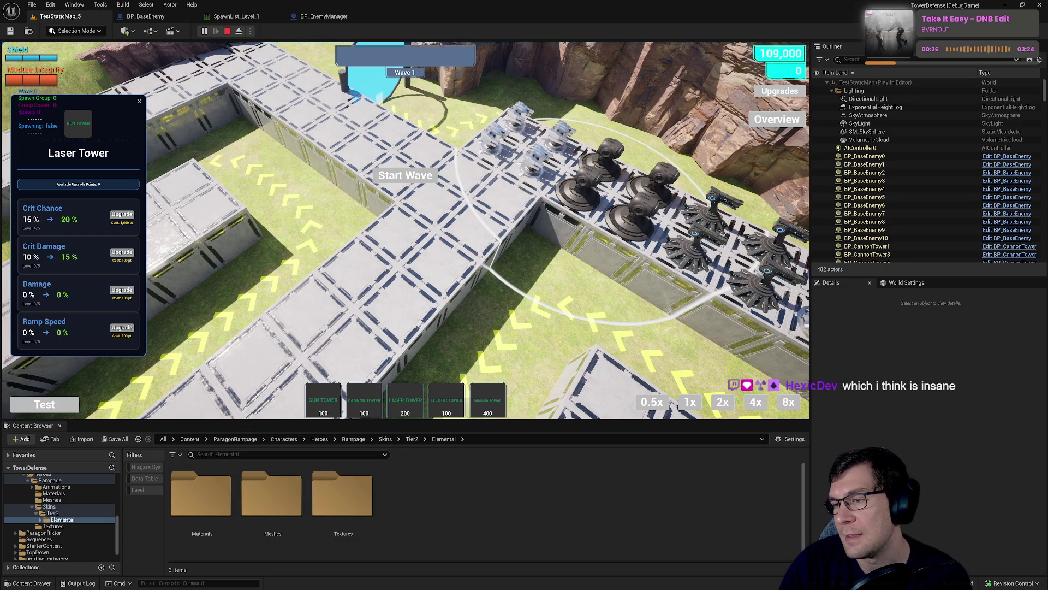
Switch from the Unreal play session to the Miro planning board.
key(alt+Tab)
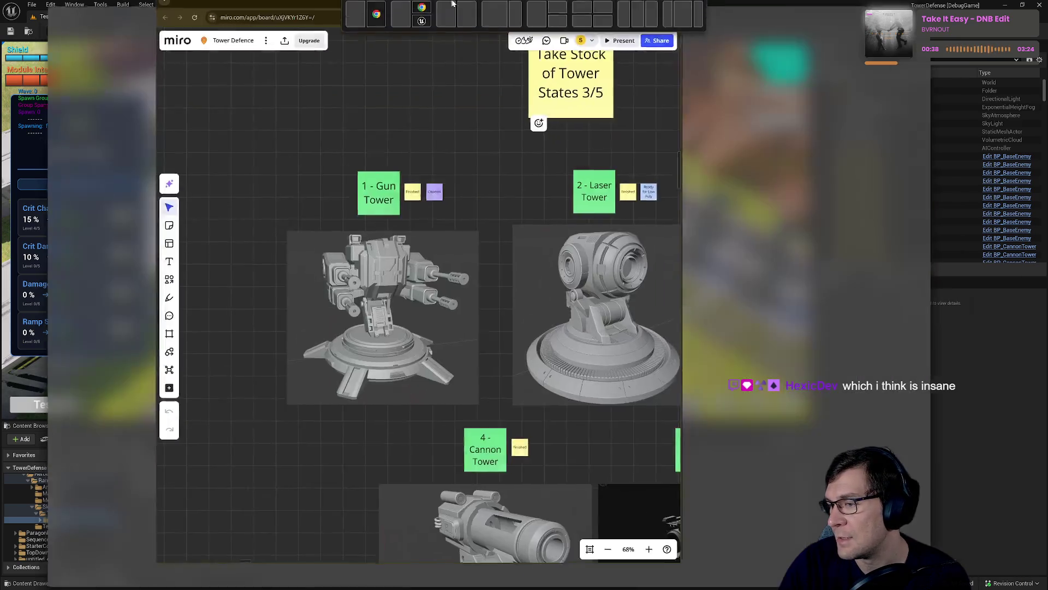
Zoom out and scroll across the Miro Tower Defence board.
scroll(669, 231, down, 5)
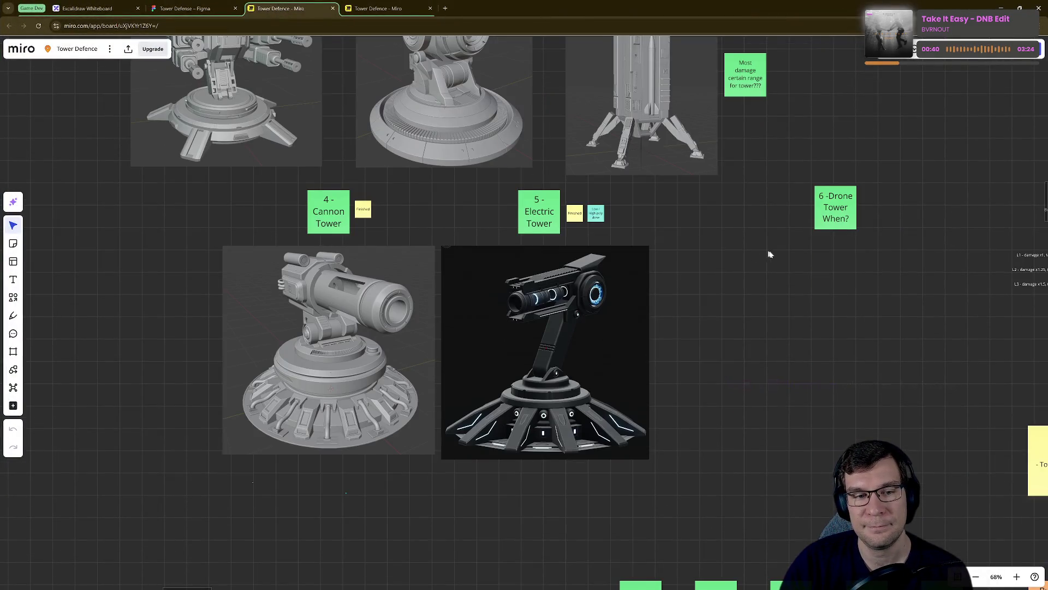
scroll(765, 251, right, 10)
scroll(619, 425, up, 8)
scroll(627, 414, down, 5)
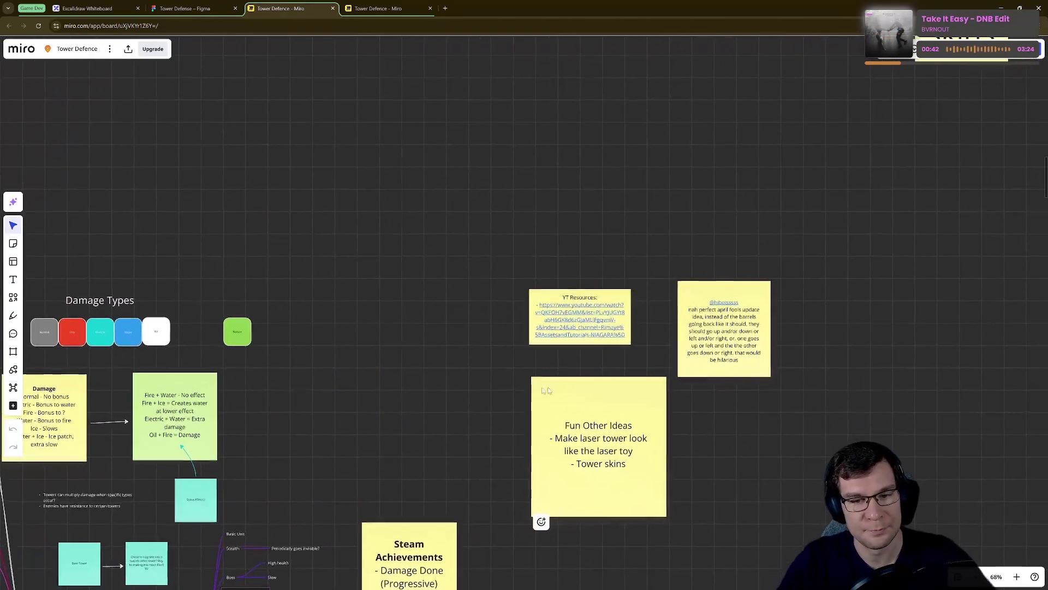
scroll(546, 379, down, 8)
scroll(686, 257, down, 9)
scroll(686, 291, right, 10)
scroll(601, 245, down, 3)
scroll(739, 244, right, 5)
scroll(722, 228, up, 5)
scroll(728, 230, down, 2)
Pan to the Planning and Progress area, frame the Tower upgrades (Points) grid, then return to Unreal.
drag(729, 230, 599, 395)
scroll(800, 182, up, 20)
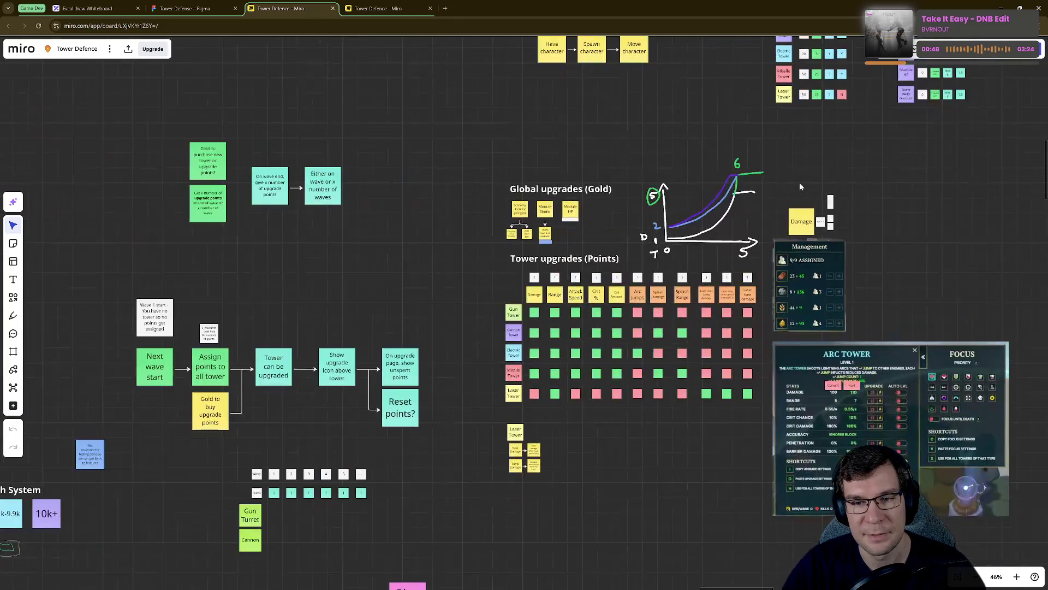
scroll(675, 398, up, 3)
scroll(669, 398, up, 5)
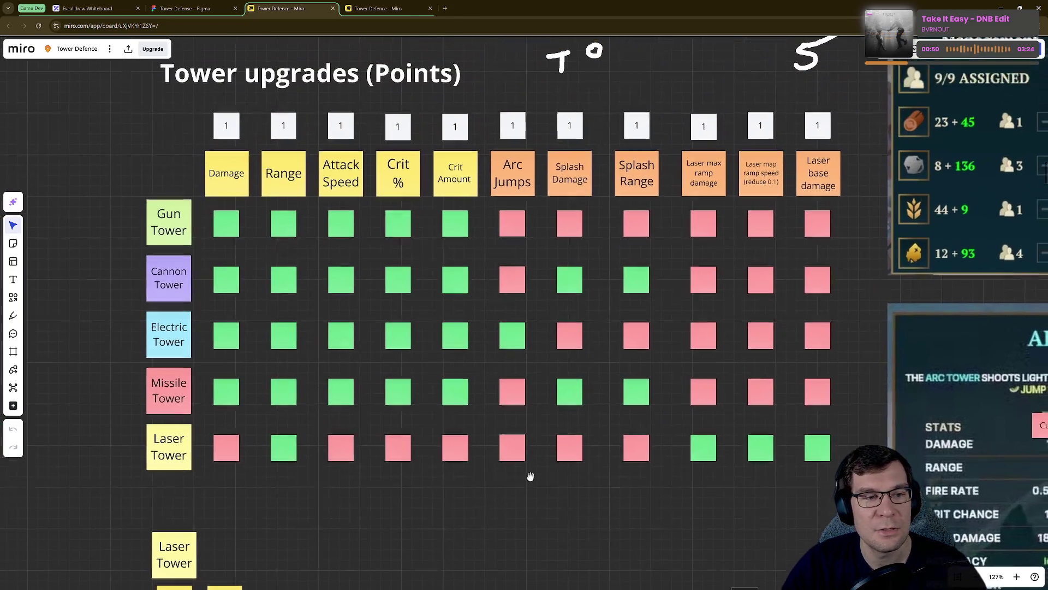
drag(528, 559, 572, 561)
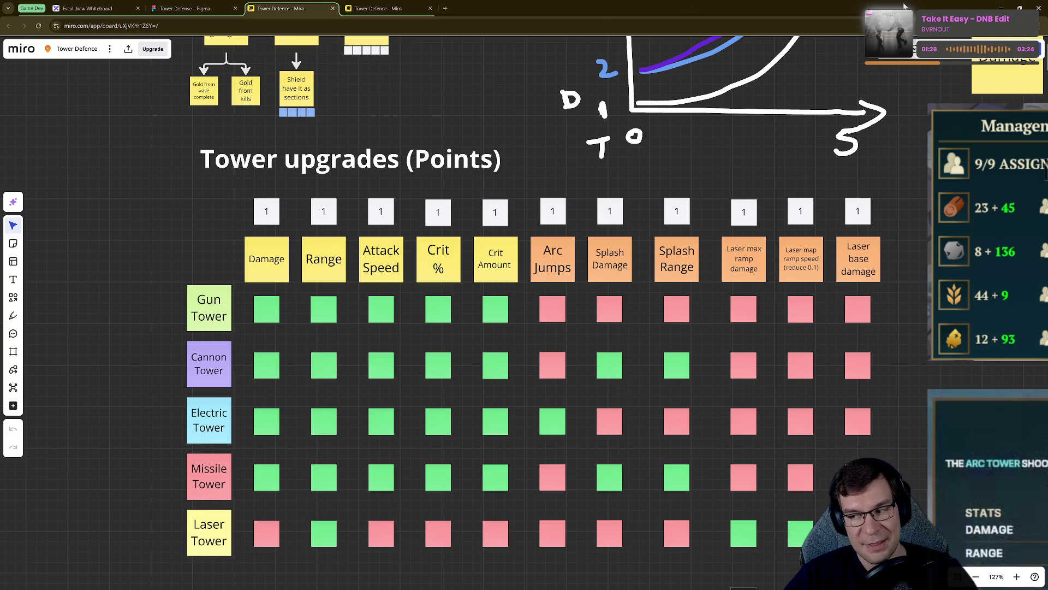
click(1000, 8)
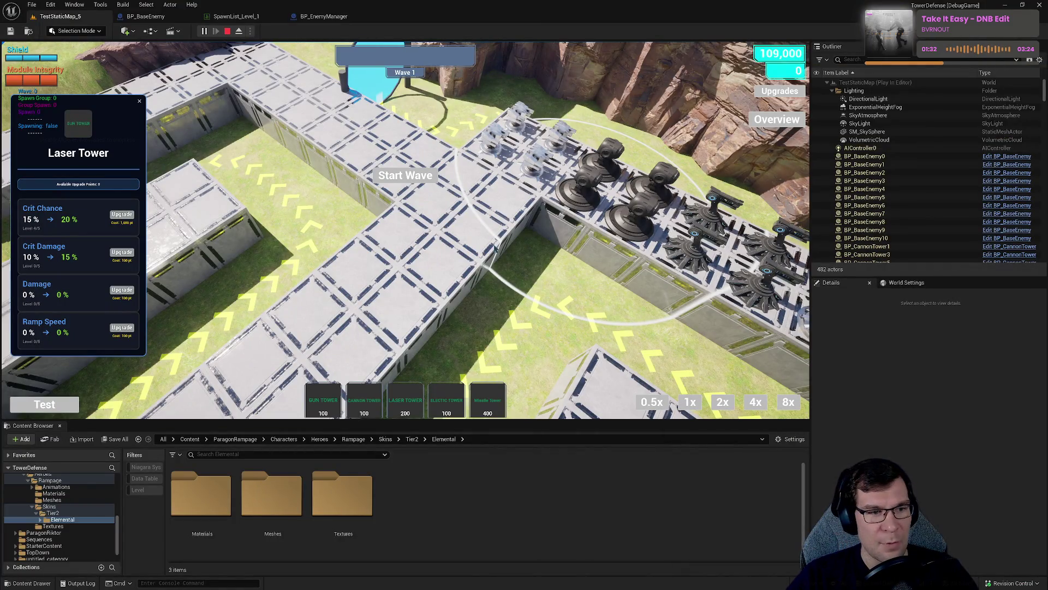
Start the next waves at 8x speed and close the Laser and Cannon Tower panels.
click(423, 185)
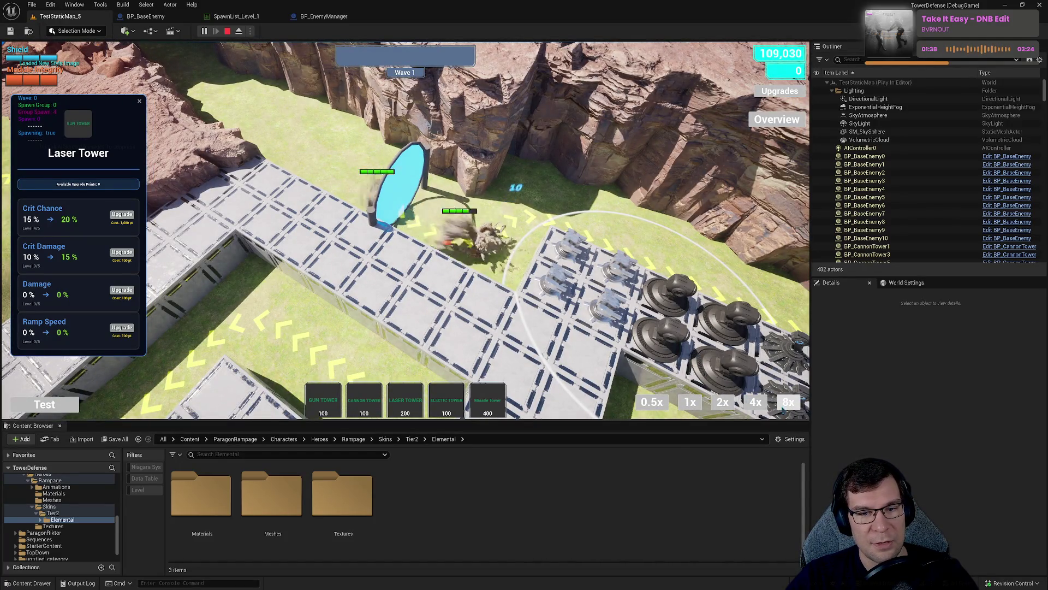
click(754, 404)
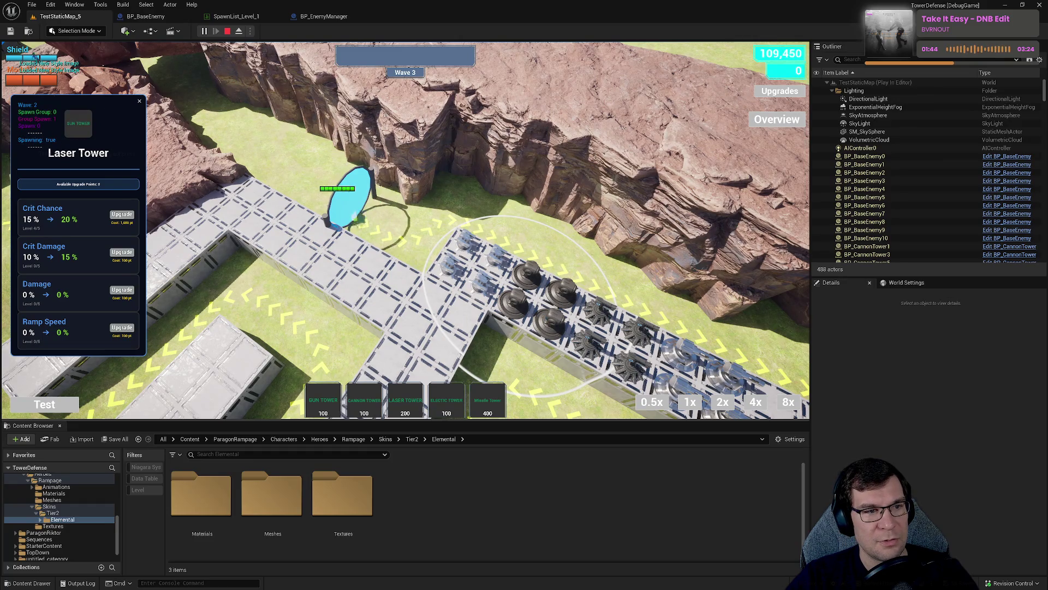
click(140, 102)
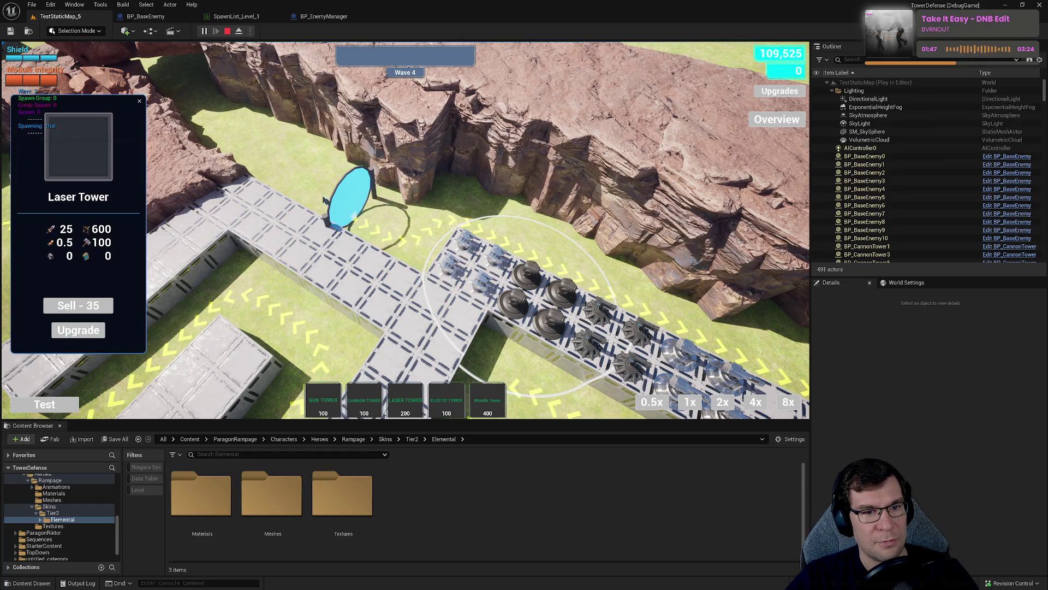
click(140, 102)
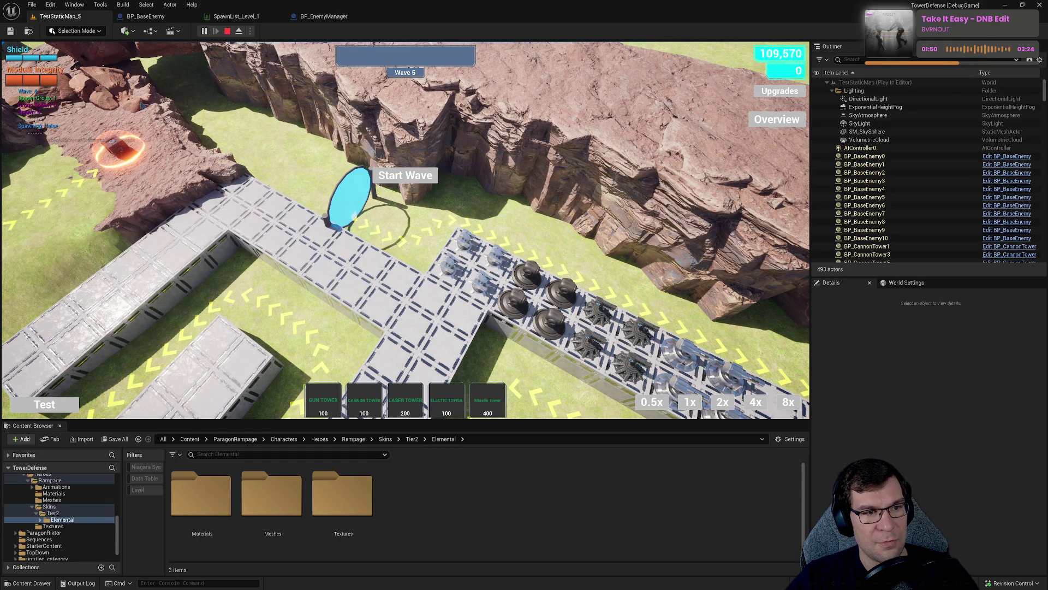
click(405, 183)
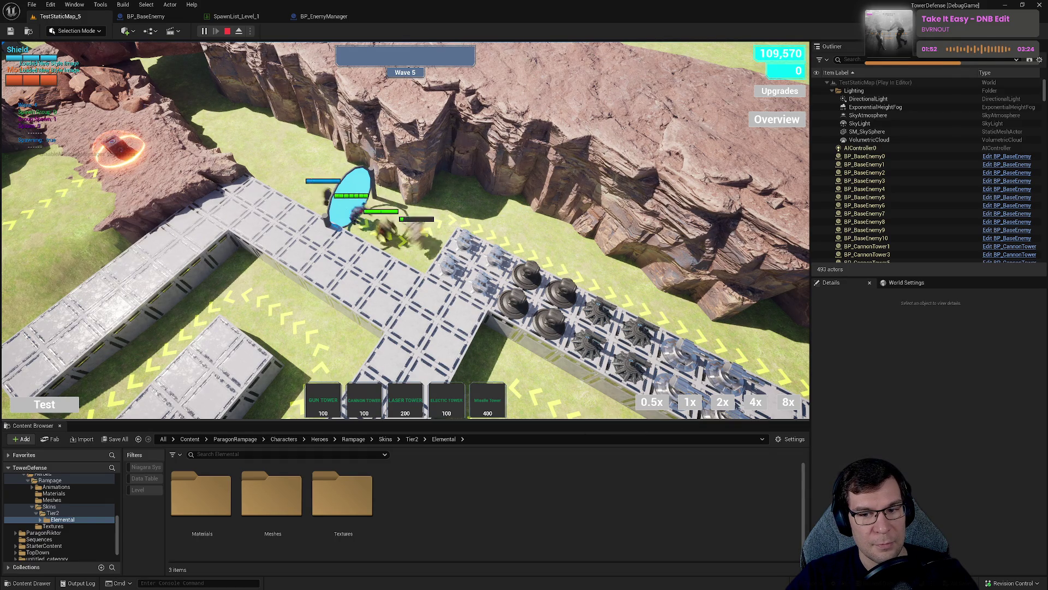
click(727, 403)
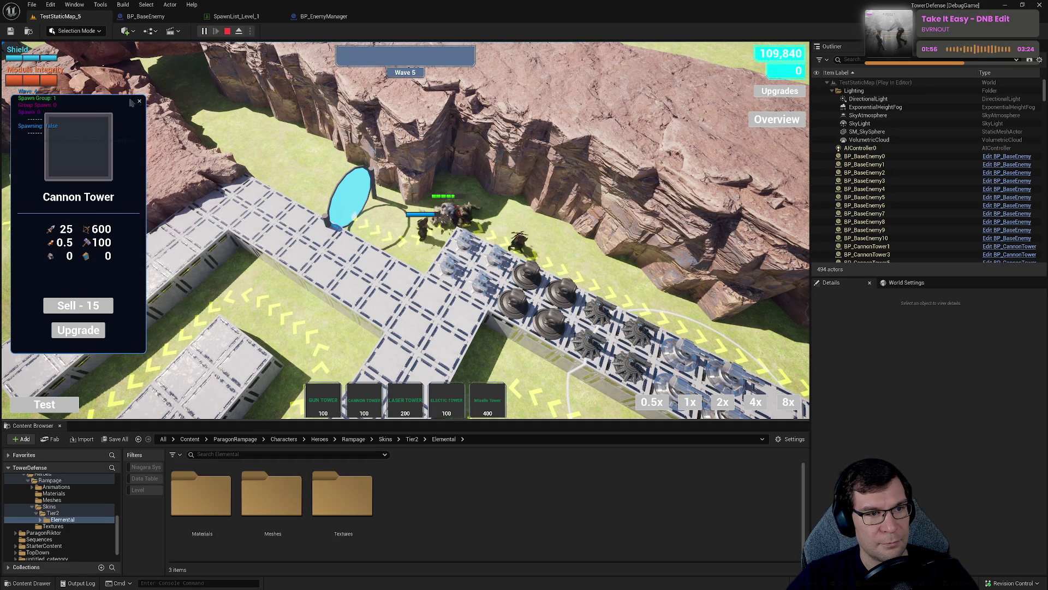
click(231, 196)
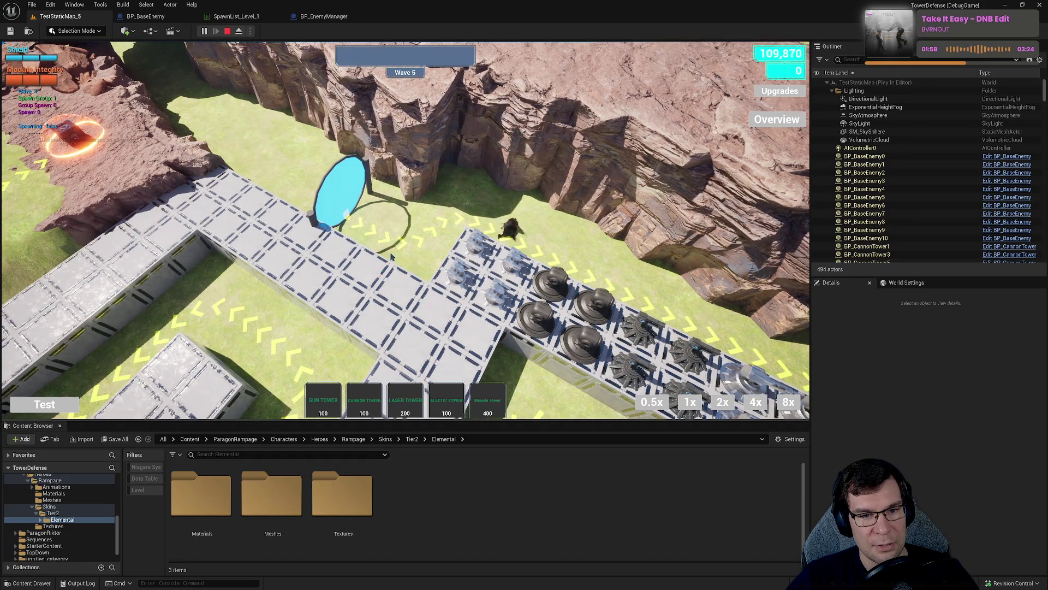
Follow the Wave 6 boss along the path and place a gun tower on the left platform.
scroll(533, 211, up, 3)
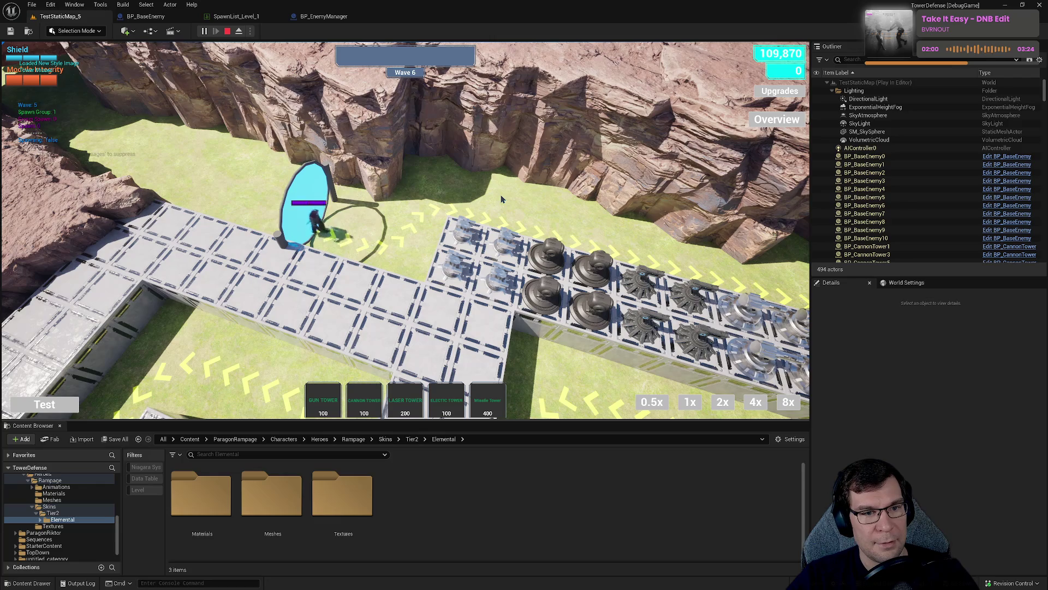
scroll(437, 221, up, 1)
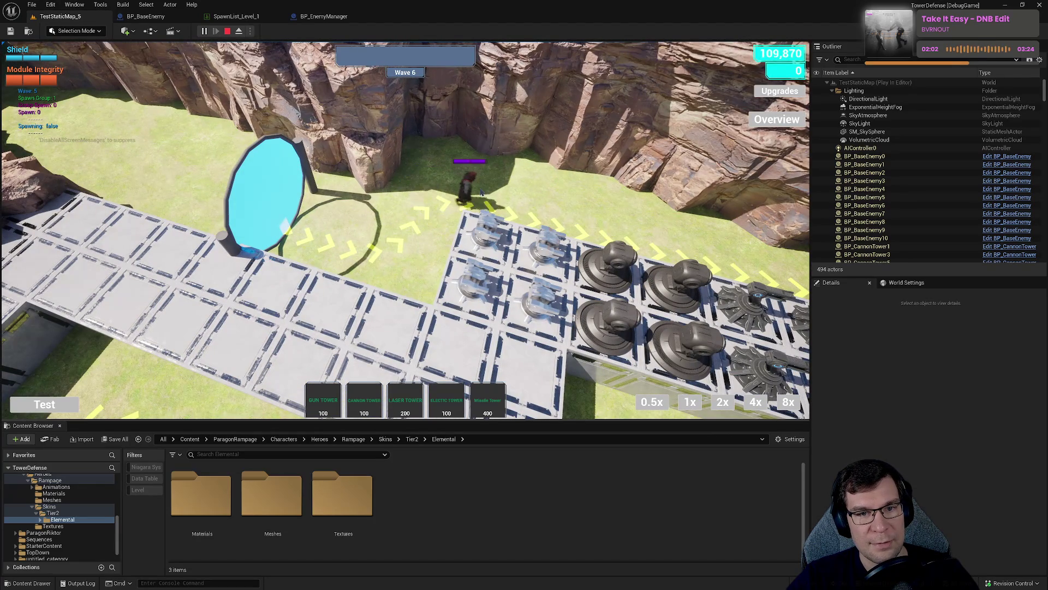
scroll(438, 221, up, 2)
scroll(457, 262, up, 2)
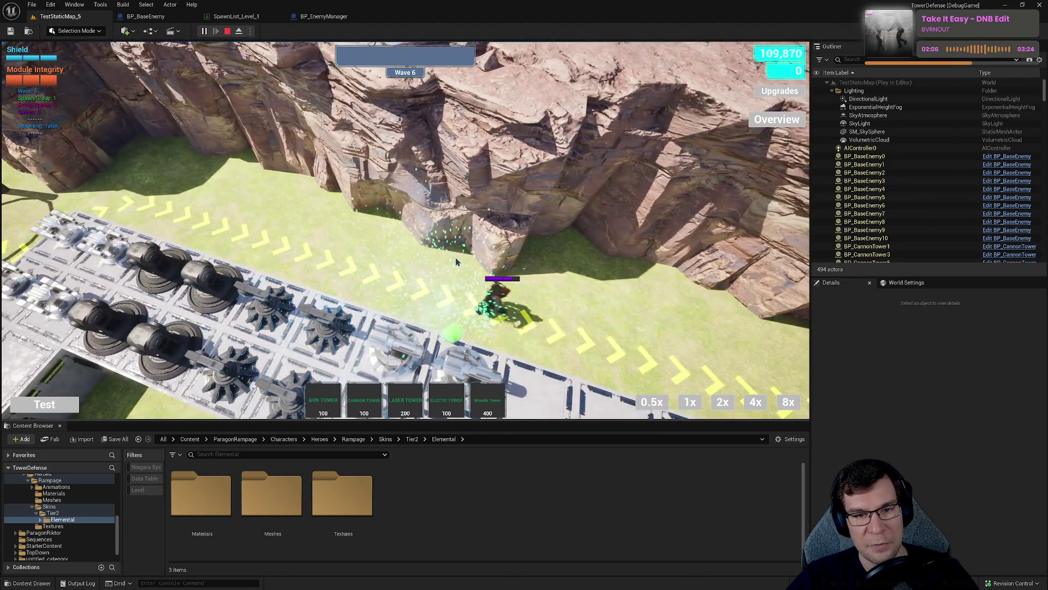
scroll(455, 261, up, 2)
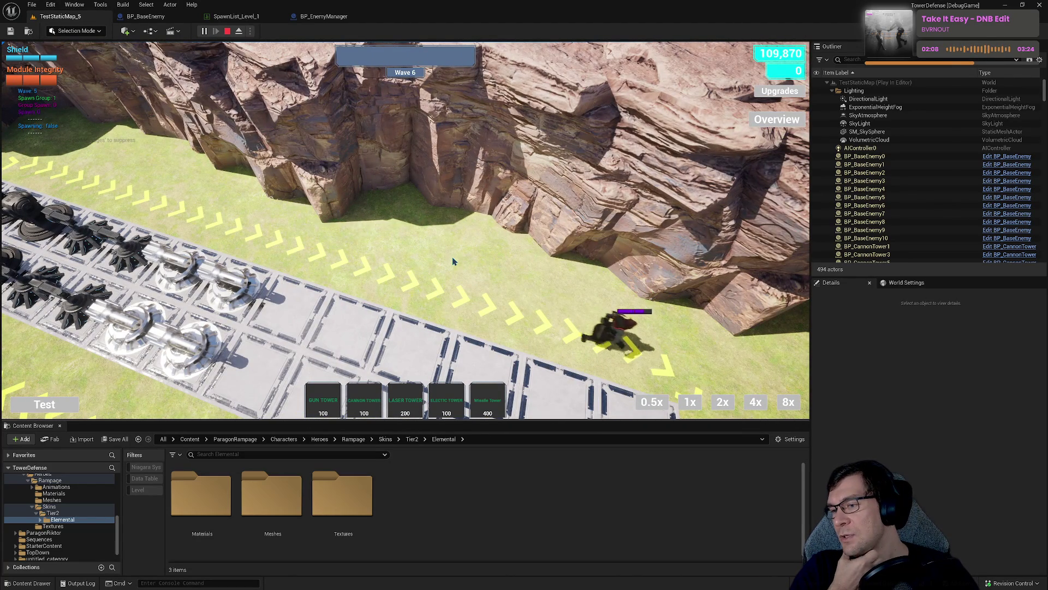
scroll(452, 261, up, 2)
scroll(452, 261, down, 2)
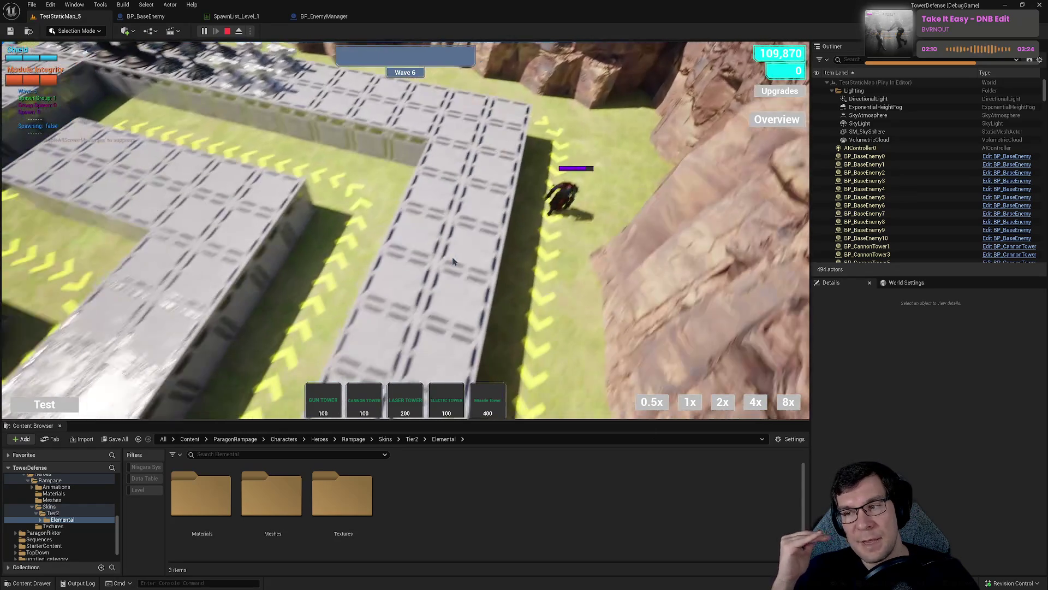
scroll(452, 261, up, 1)
scroll(452, 261, down, 2)
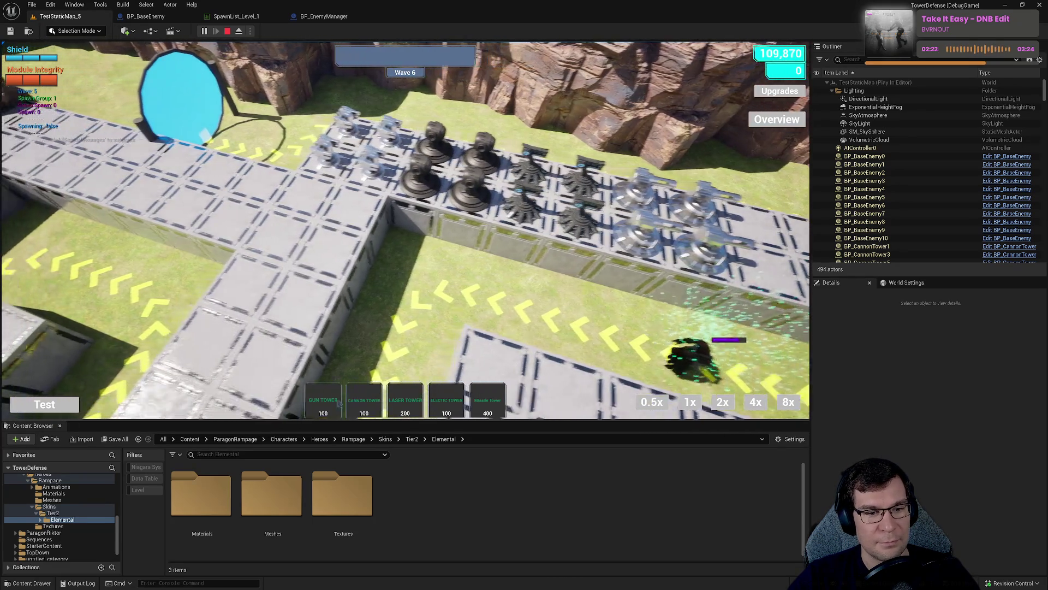
click(338, 403)
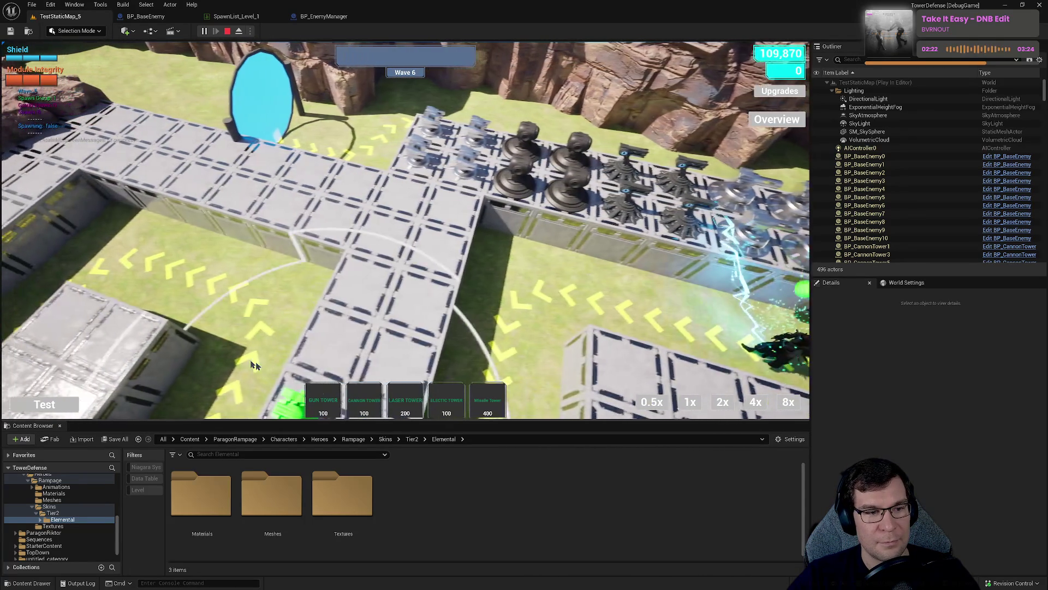
Place four more Gun Towers on the left platform.
click(146, 301)
click(212, 322)
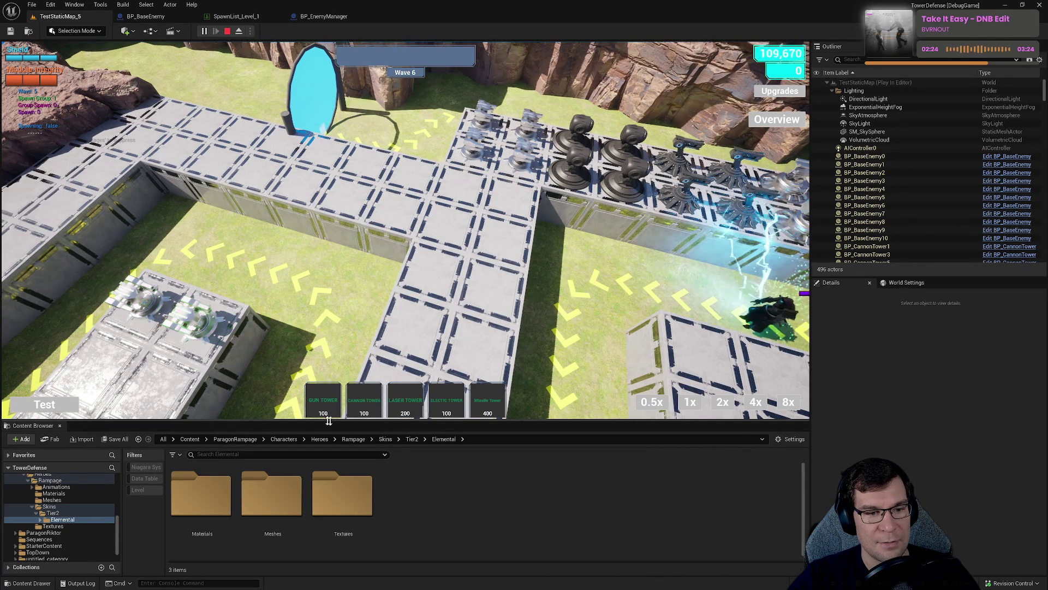
click(116, 342)
click(330, 405)
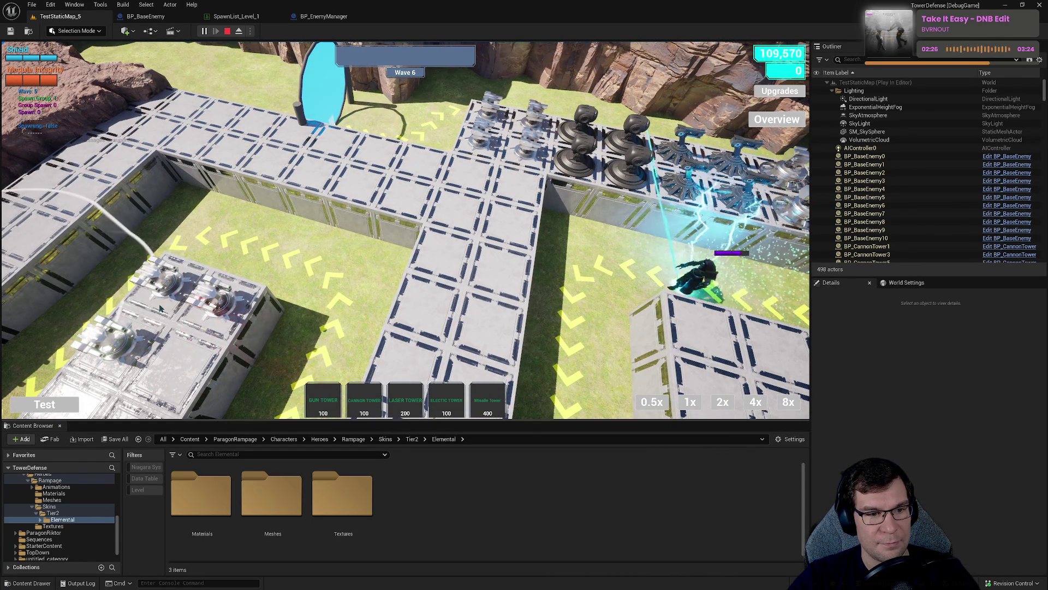
Select a new Gun Tower's upgrade panel and grant extra upgrade points from the debug cheat list.
click(166, 353)
click(217, 306)
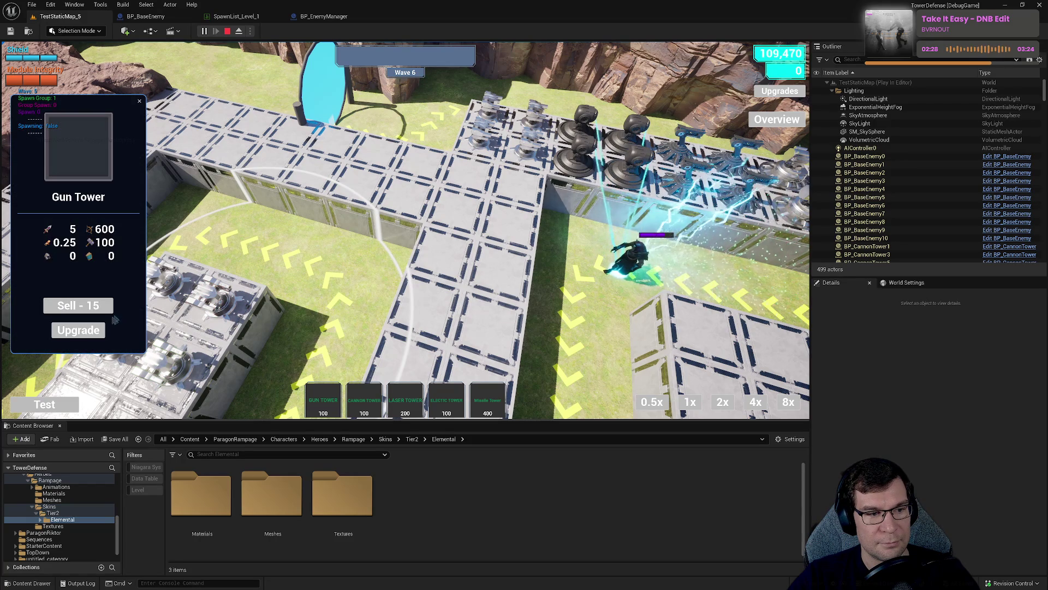
click(78, 330)
click(44, 404)
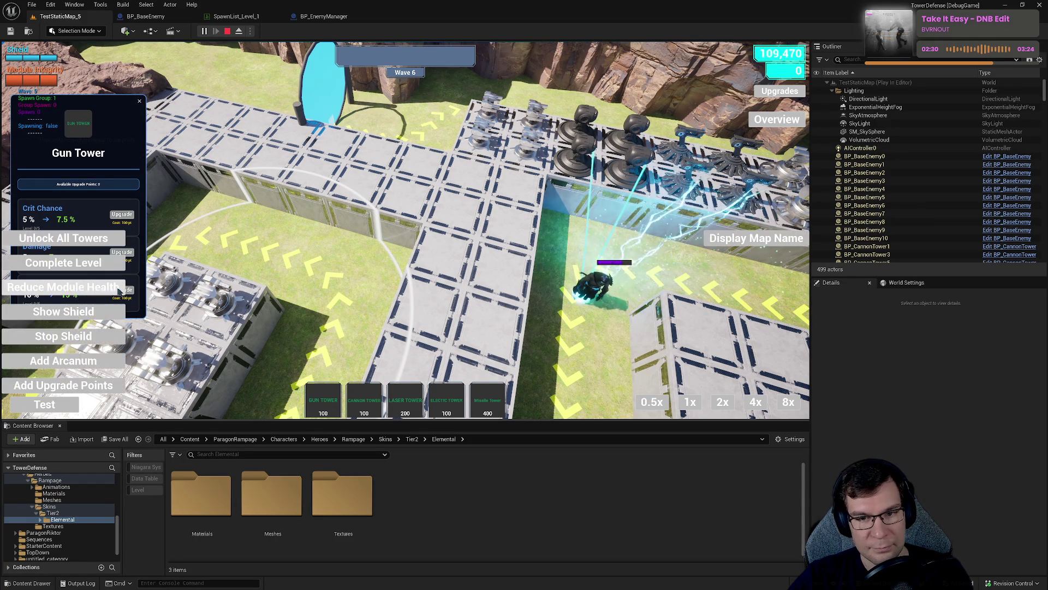
click(69, 385)
click(70, 386)
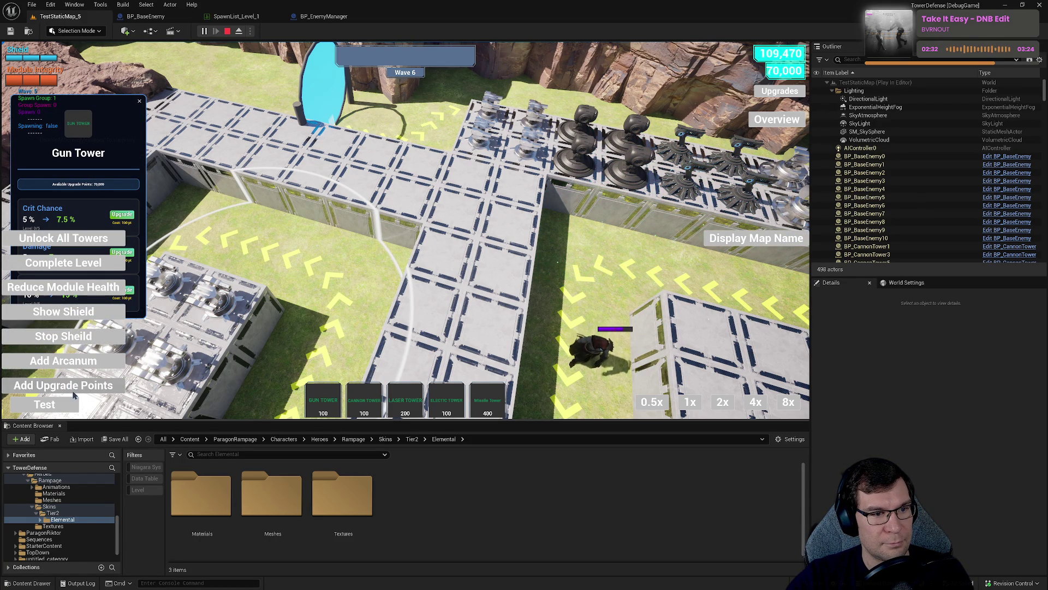
click(125, 290)
Upgrade the tower's Crit Damage, Damage and Crit Chance until it evolves.
click(125, 290)
click(125, 290)
click(125, 291)
click(125, 291)
click(122, 252)
click(122, 252)
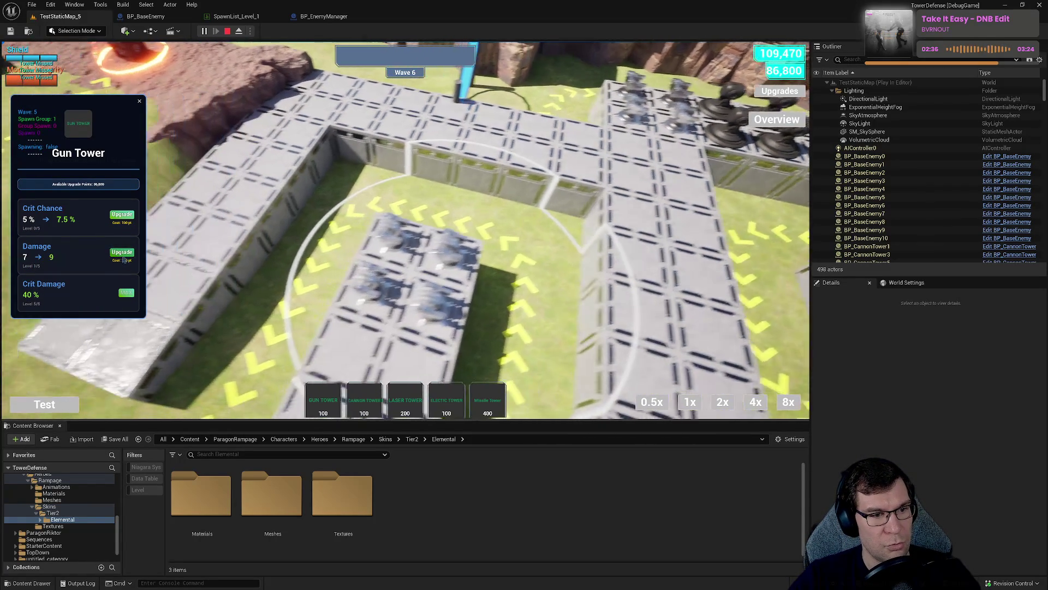
click(122, 252)
click(122, 252)
click(122, 252)
click(123, 215)
click(124, 215)
click(123, 216)
click(124, 215)
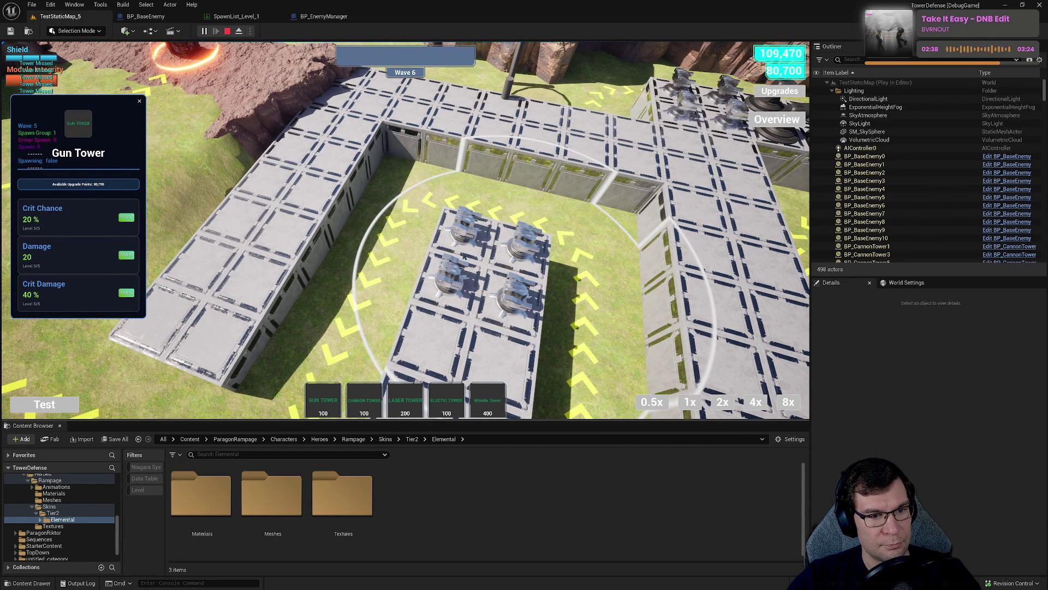
click(124, 215)
Max the evolved tower at Crit Damage 40%, Damage 20 and Crit Chance 20%.
click(126, 290)
click(129, 292)
click(130, 293)
click(130, 292)
click(130, 292)
click(125, 252)
click(125, 253)
click(125, 252)
click(125, 252)
click(125, 252)
click(122, 214)
click(122, 214)
click(122, 214)
click(122, 214)
click(123, 215)
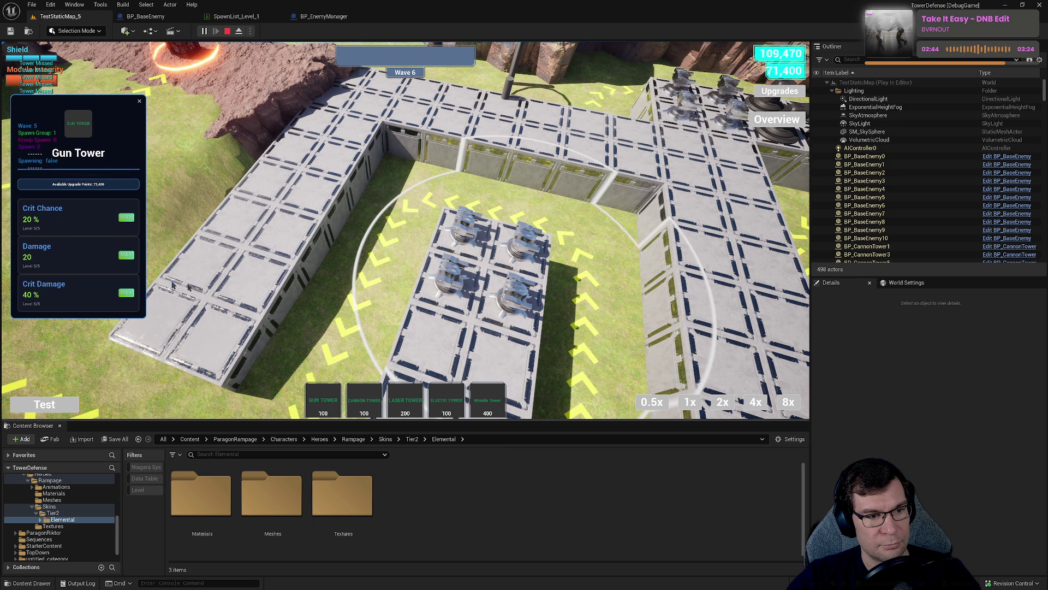
Max another evolved tower's Crit Damage, then Damage 20 and Crit Chance 20%.
click(112, 295)
click(113, 293)
click(113, 294)
click(114, 293)
click(113, 294)
click(125, 252)
click(125, 253)
click(123, 253)
click(123, 253)
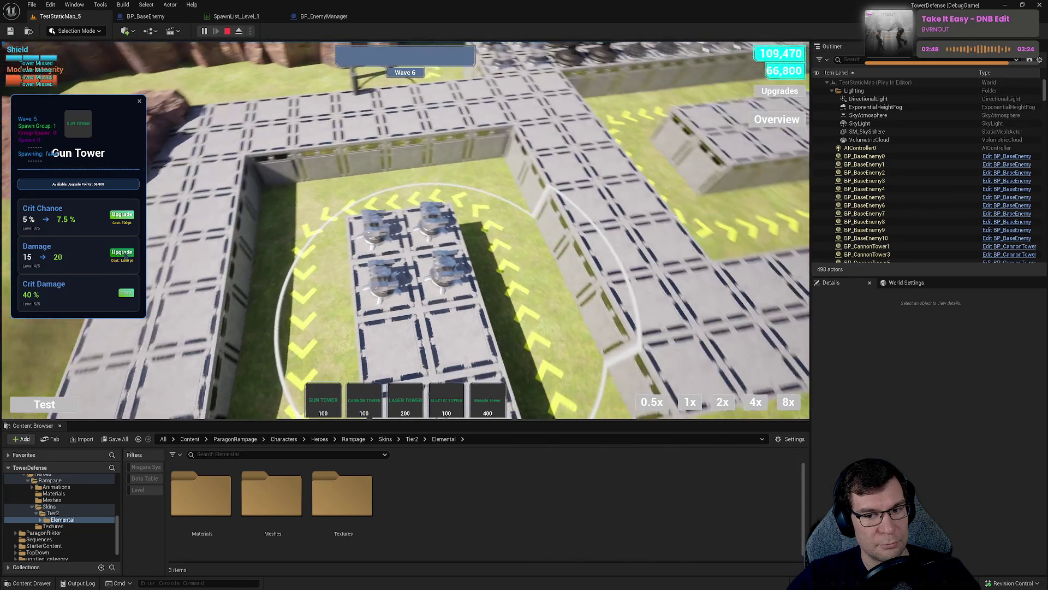
click(122, 253)
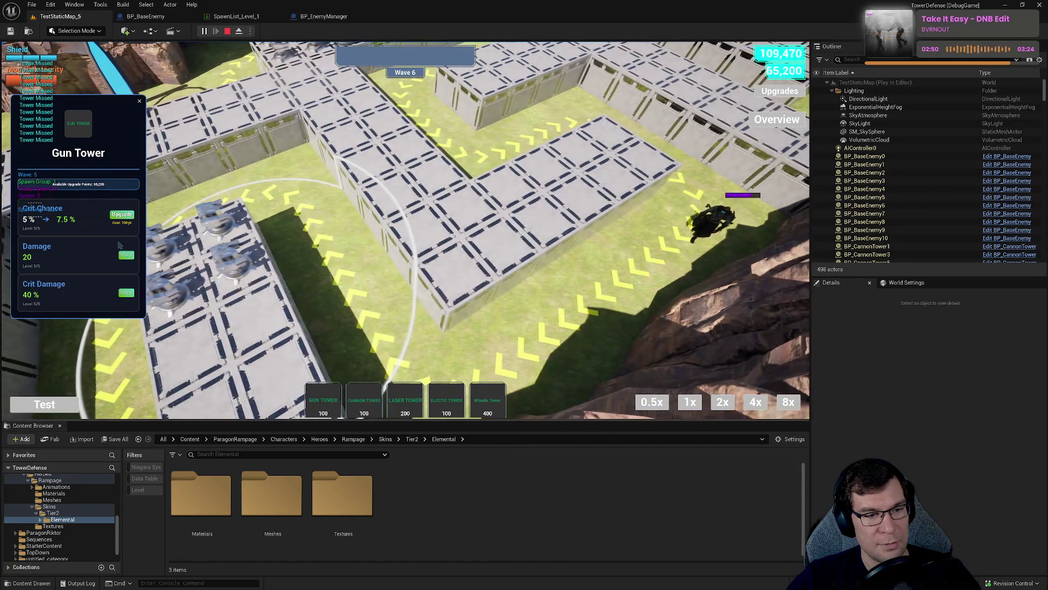
click(124, 217)
click(124, 217)
click(125, 217)
click(125, 217)
click(124, 217)
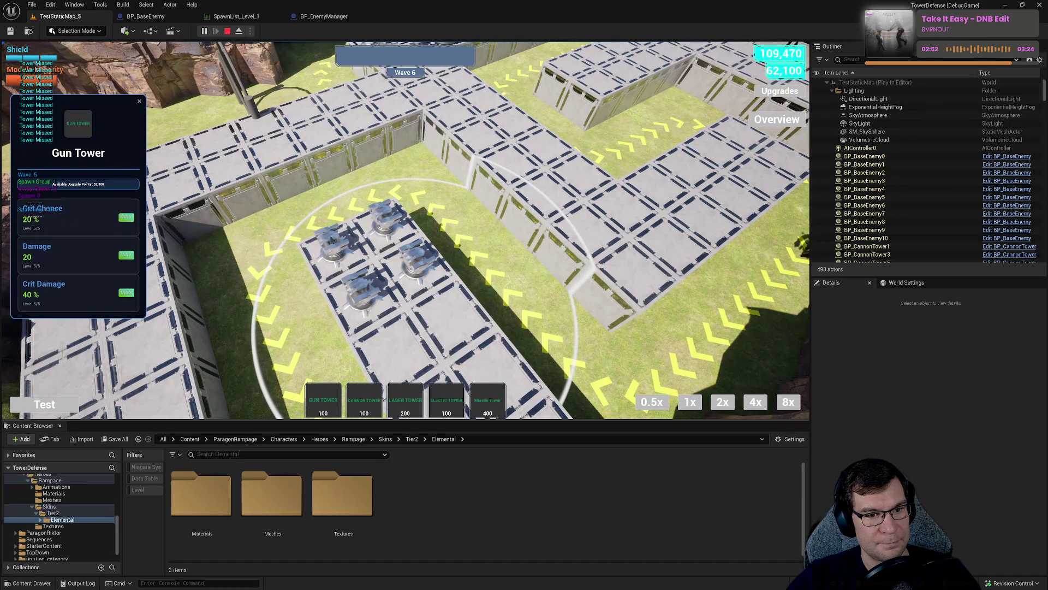
Pick another Gun Tower and max its Crit Chance 20%, Damage 20 and Crit Damage 40%.
click(358, 284)
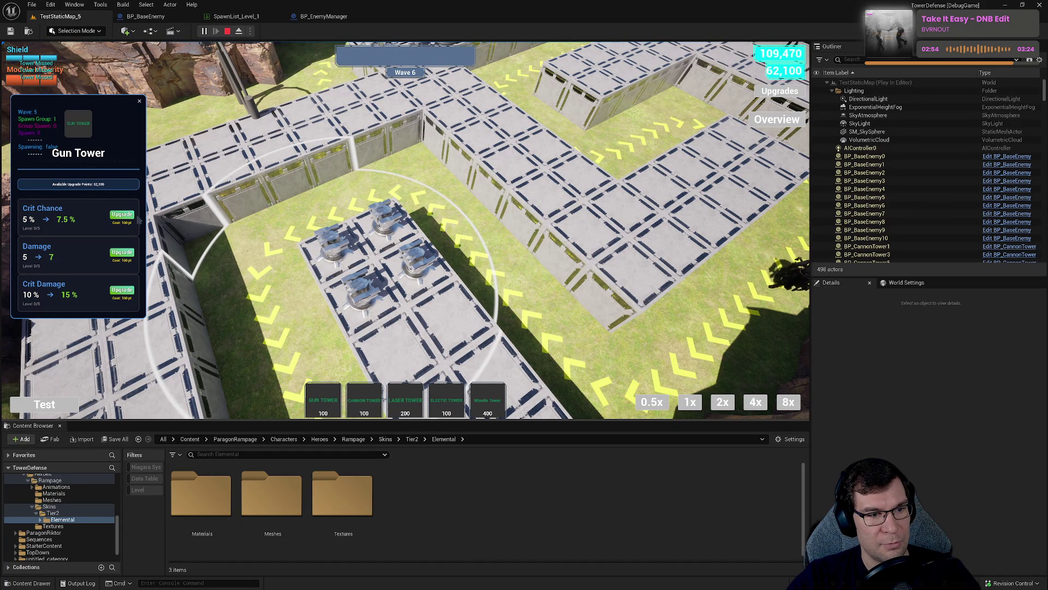
click(124, 217)
click(124, 218)
click(125, 218)
click(124, 217)
click(124, 217)
click(122, 252)
click(122, 253)
click(122, 253)
click(122, 252)
click(122, 252)
click(121, 290)
click(121, 290)
click(121, 290)
click(121, 290)
click(121, 290)
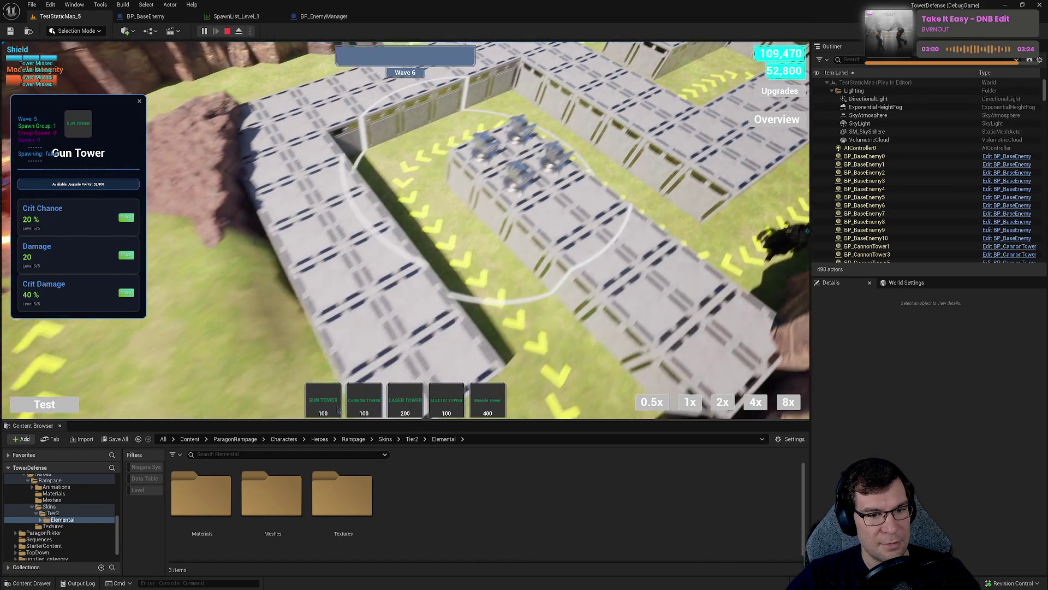
click(333, 407)
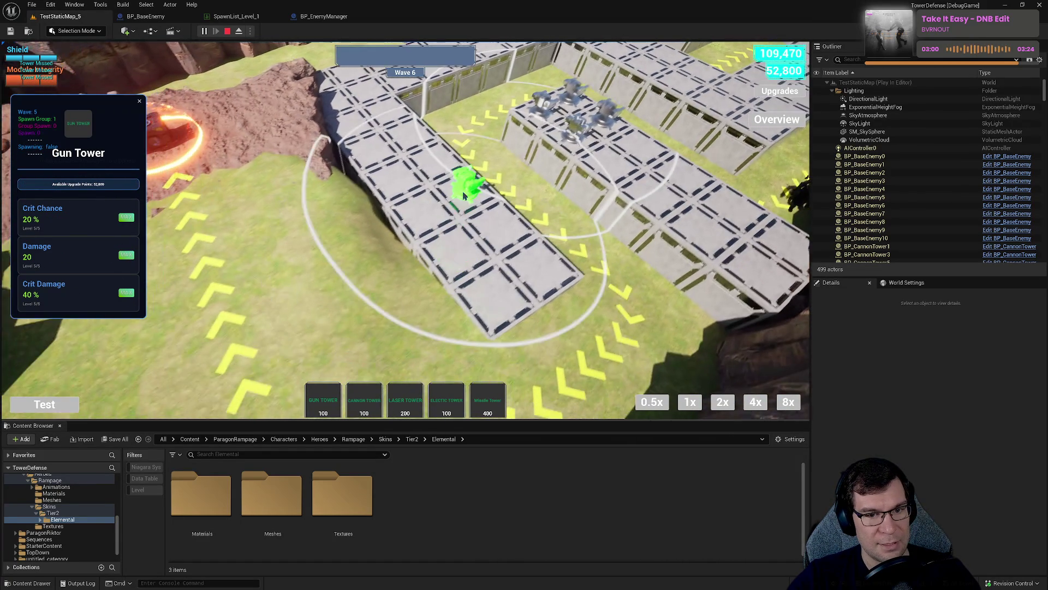
Place about nine more Gun Towers along the enemy path.
click(467, 185)
click(465, 257)
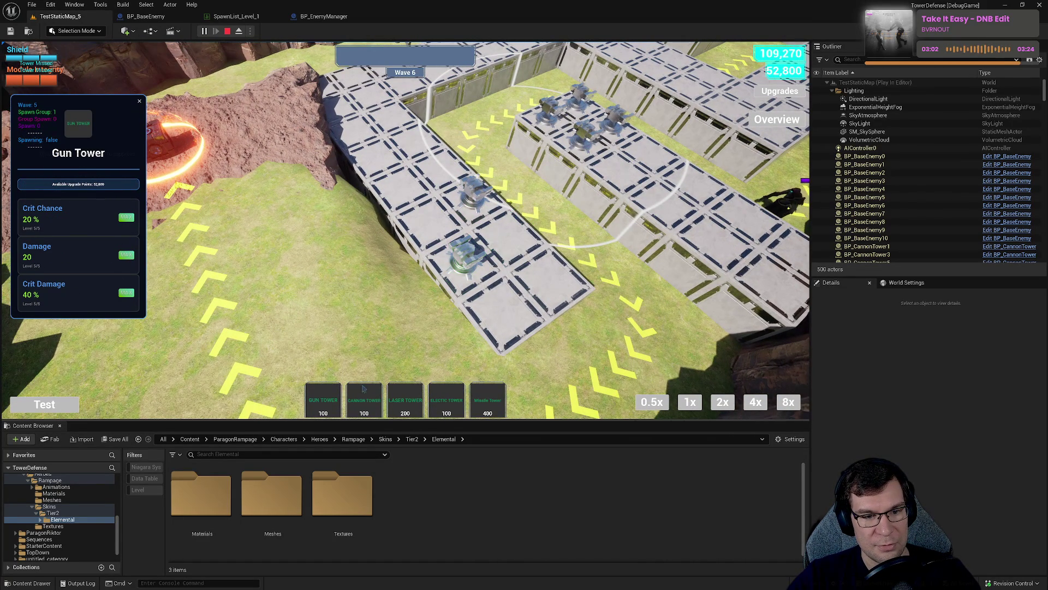
click(506, 306)
click(333, 401)
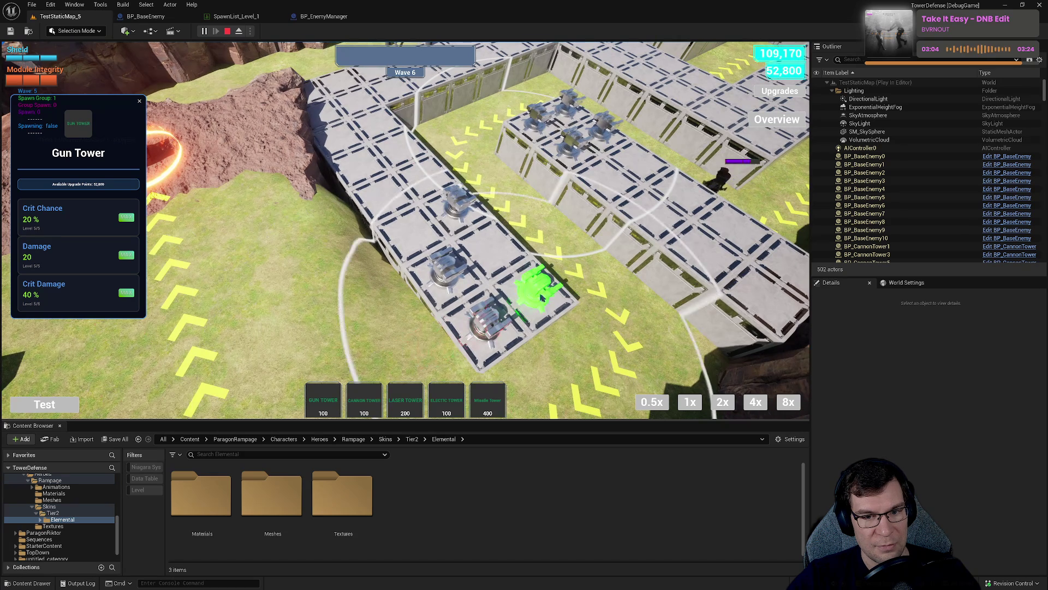
click(538, 287)
click(323, 401)
click(494, 240)
click(314, 399)
click(409, 224)
Max the newest tower's Crit Damage, Damage and Crit Chance.
click(122, 290)
click(121, 290)
click(121, 290)
click(121, 290)
click(121, 290)
click(121, 253)
click(121, 252)
click(122, 252)
click(121, 252)
click(121, 252)
click(121, 214)
click(121, 214)
click(121, 214)
click(121, 214)
click(121, 214)
Show the Overview of damage and kills, then max another tower's Crit Chance, Damage 20, Crit Damage 40%.
click(782, 121)
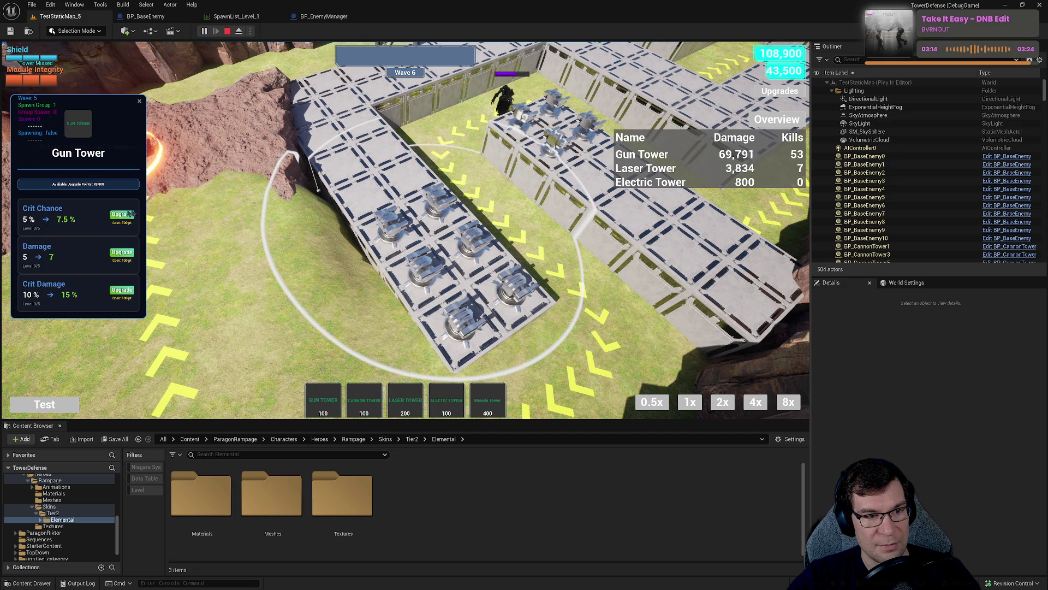
click(123, 215)
click(122, 215)
click(122, 215)
click(122, 215)
click(122, 215)
click(122, 252)
click(121, 252)
click(122, 252)
click(122, 252)
click(122, 253)
click(121, 290)
click(122, 290)
click(122, 290)
click(122, 290)
click(122, 290)
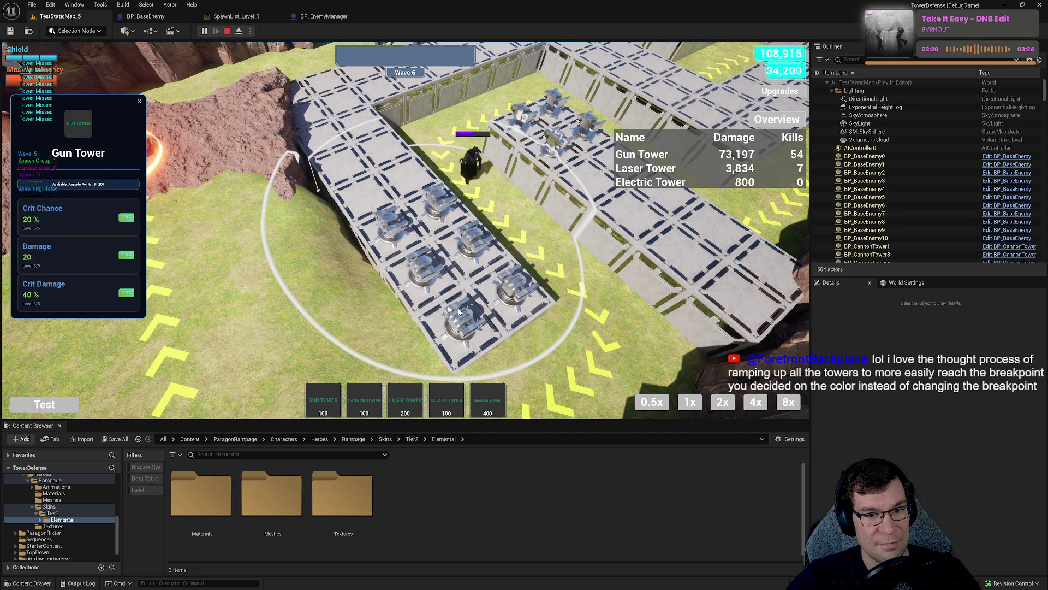
Max Crit Damage at 40% on two more towers, also giving the second Damage 20 and more Crit Chance.
click(122, 290)
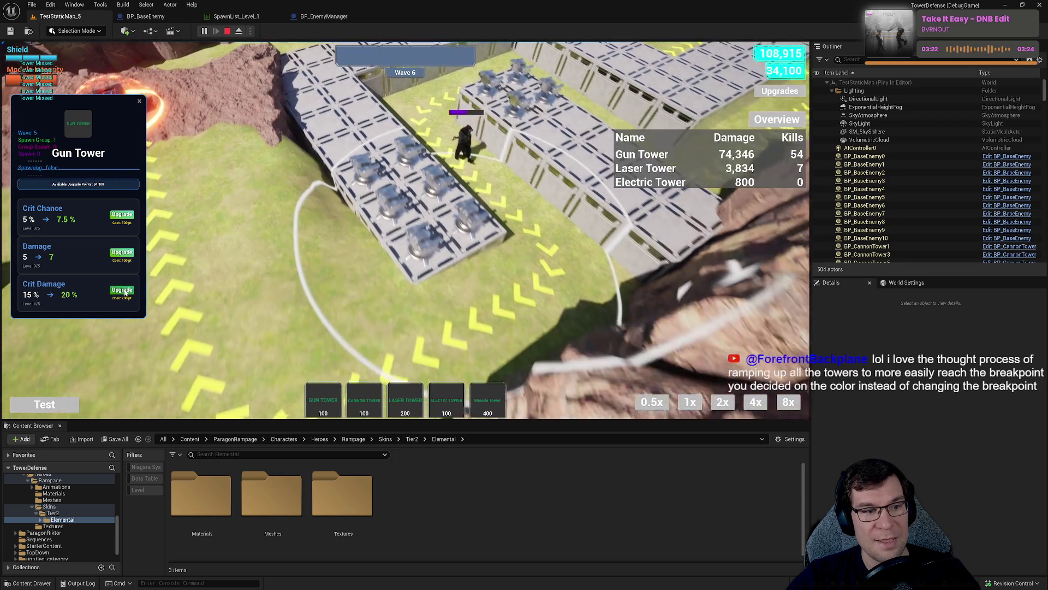
click(122, 290)
click(121, 290)
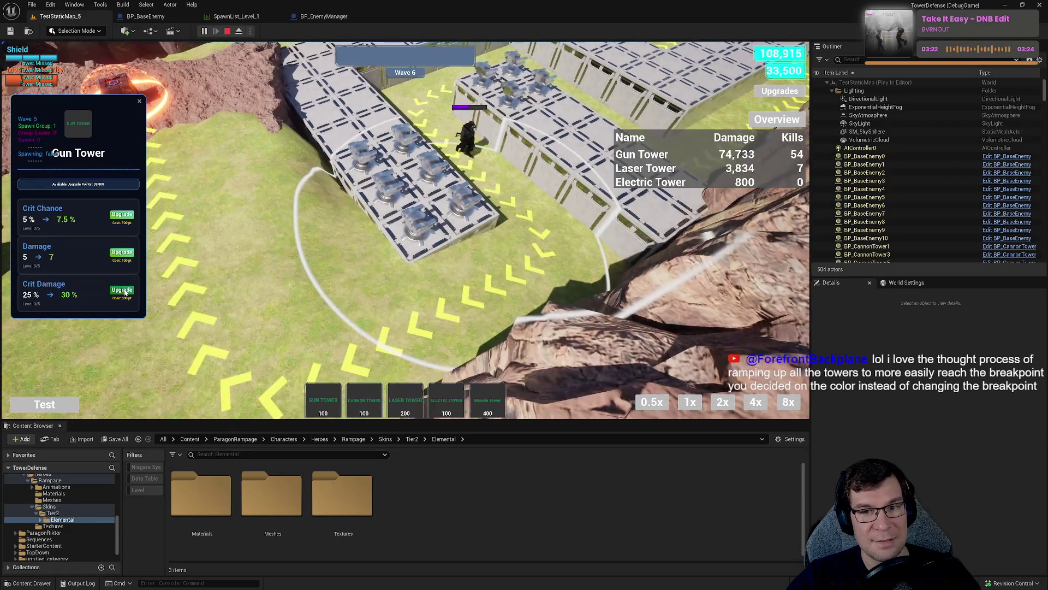
click(121, 290)
click(121, 290)
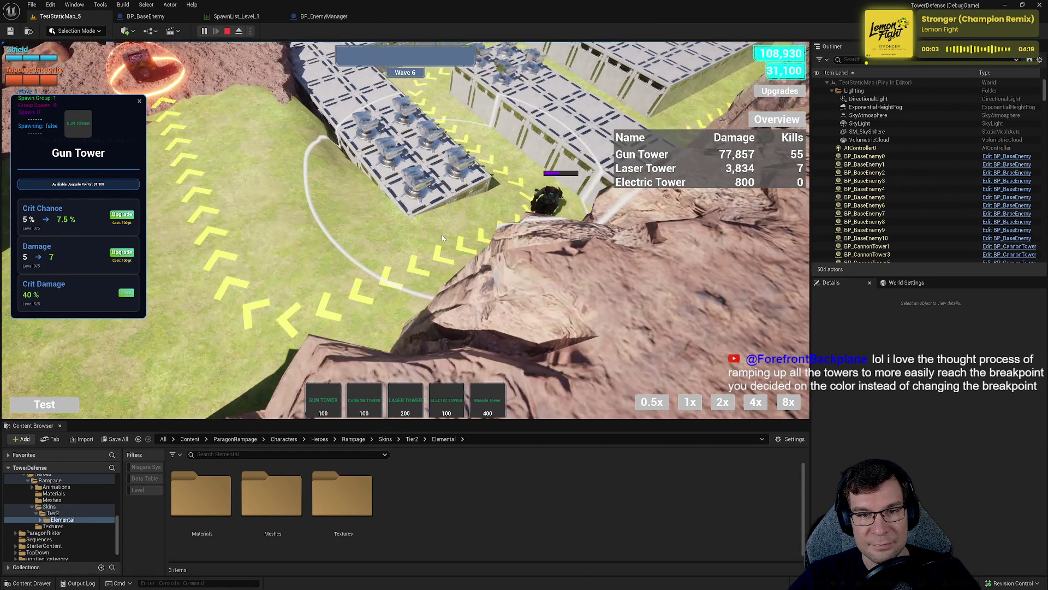
click(404, 187)
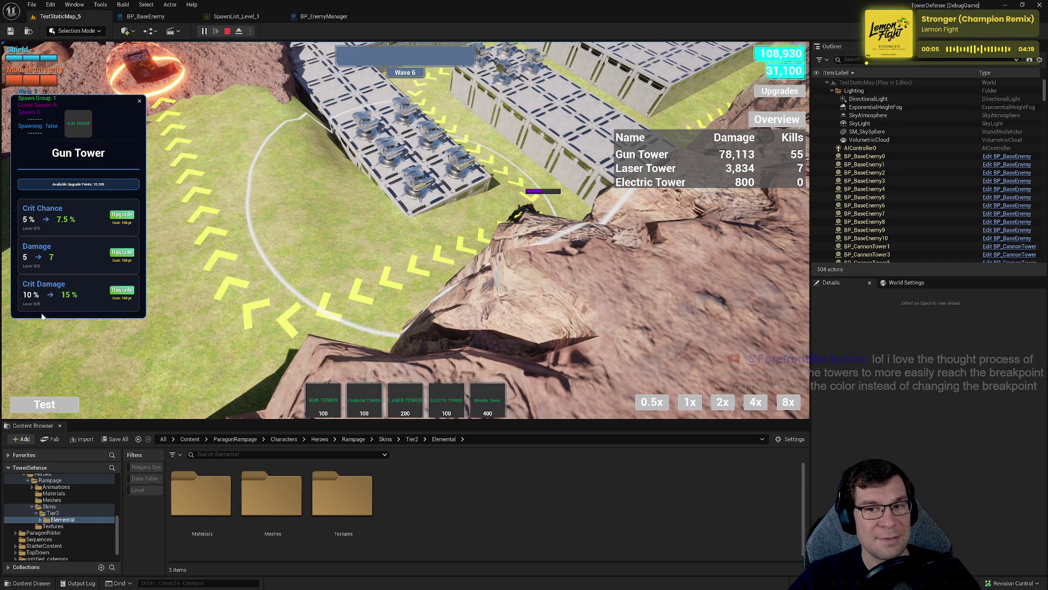
click(122, 290)
click(122, 290)
click(122, 290)
click(121, 290)
click(122, 290)
click(122, 251)
click(122, 252)
click(122, 251)
click(122, 252)
click(122, 252)
click(122, 214)
click(122, 214)
click(122, 214)
click(122, 214)
click(122, 214)
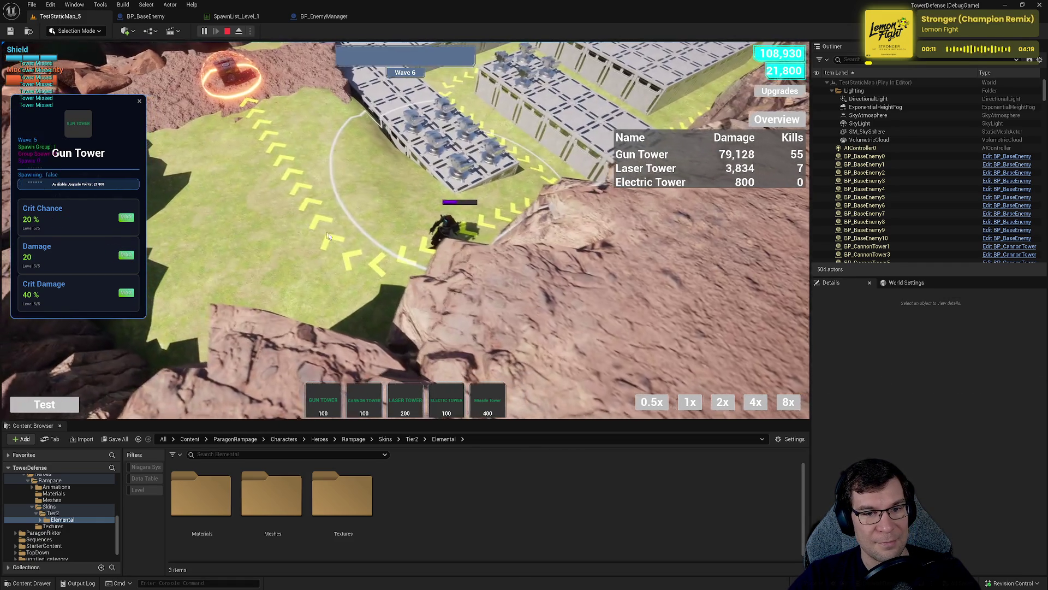
scroll(328, 236, up, 3)
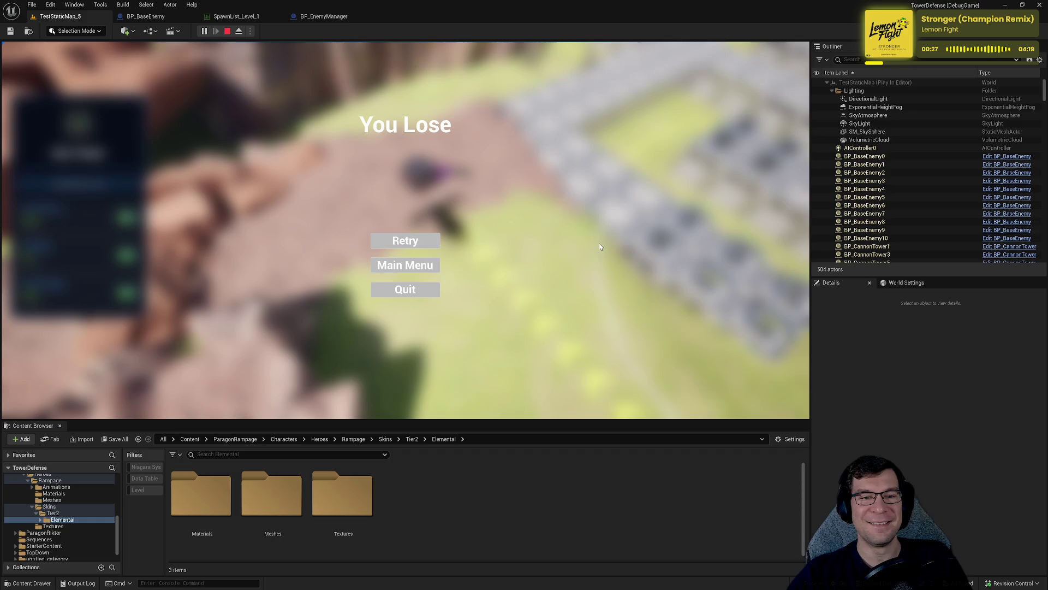
Stop the lost play session and select the landscape in the level viewport.
click(385, 291)
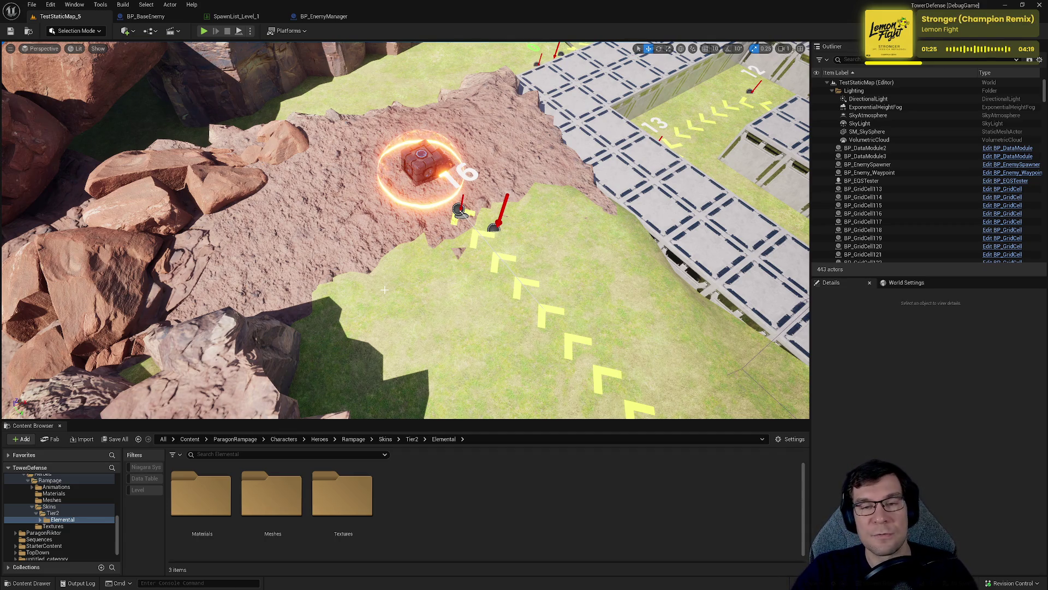
click(605, 233)
Fly the viewport to a top-down view of the maze path and start Play In Editor with Alt+P.
drag(605, 233, 579, 204)
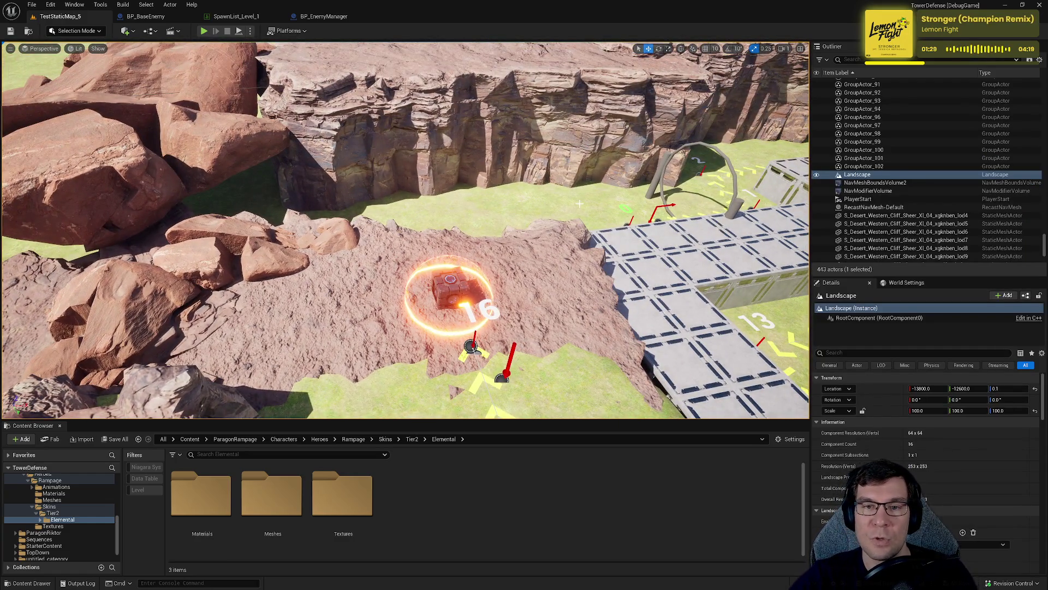
key(d)
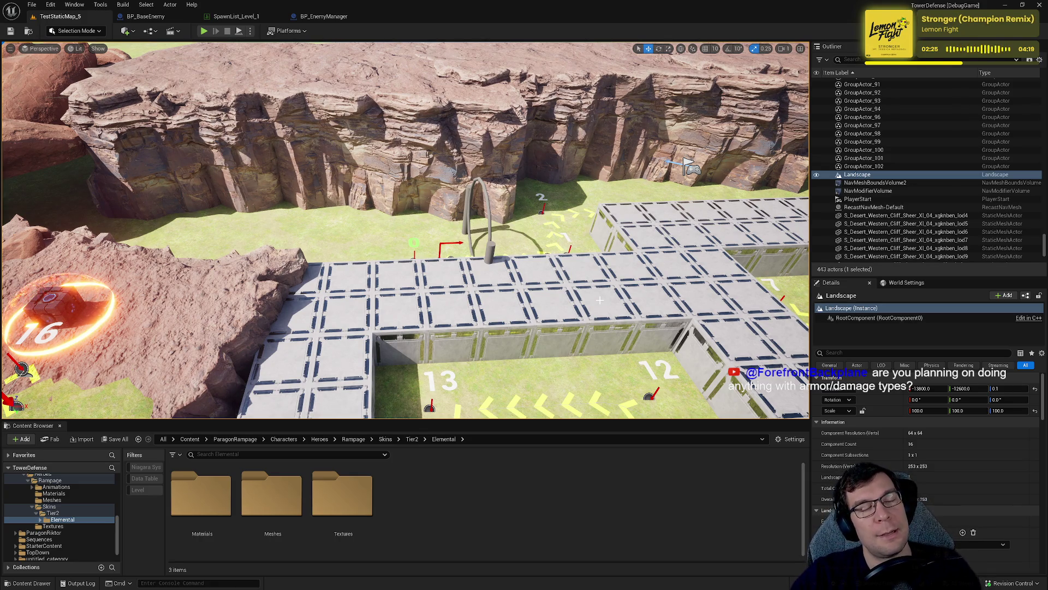
drag(404, 230, 404, 317)
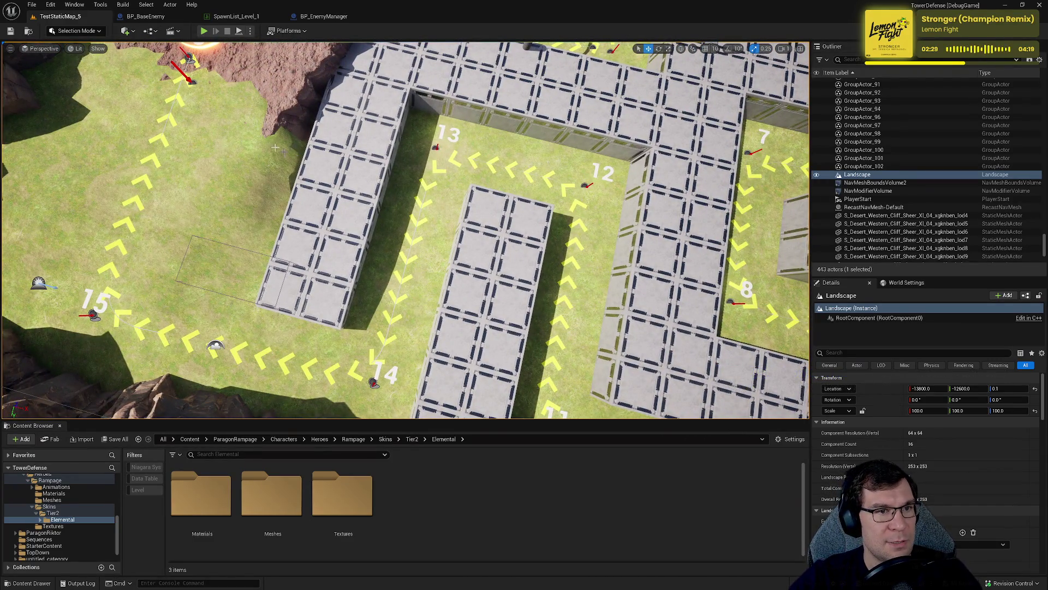
key(alt+p)
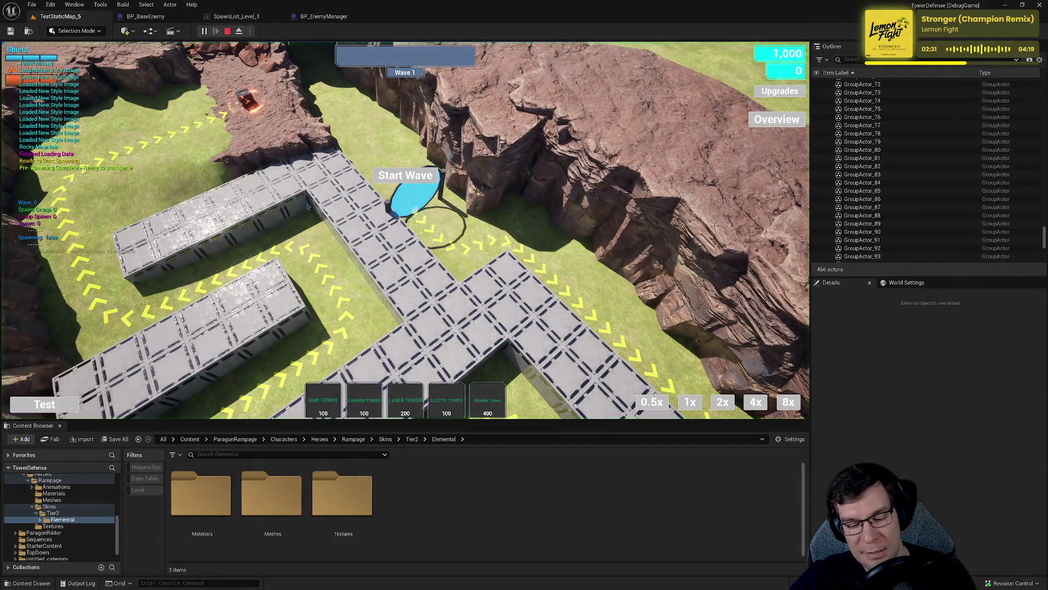
Return to the game's main menu and launch Level 1, Rocky Mountain, from level select.
key(Escape)
click(414, 257)
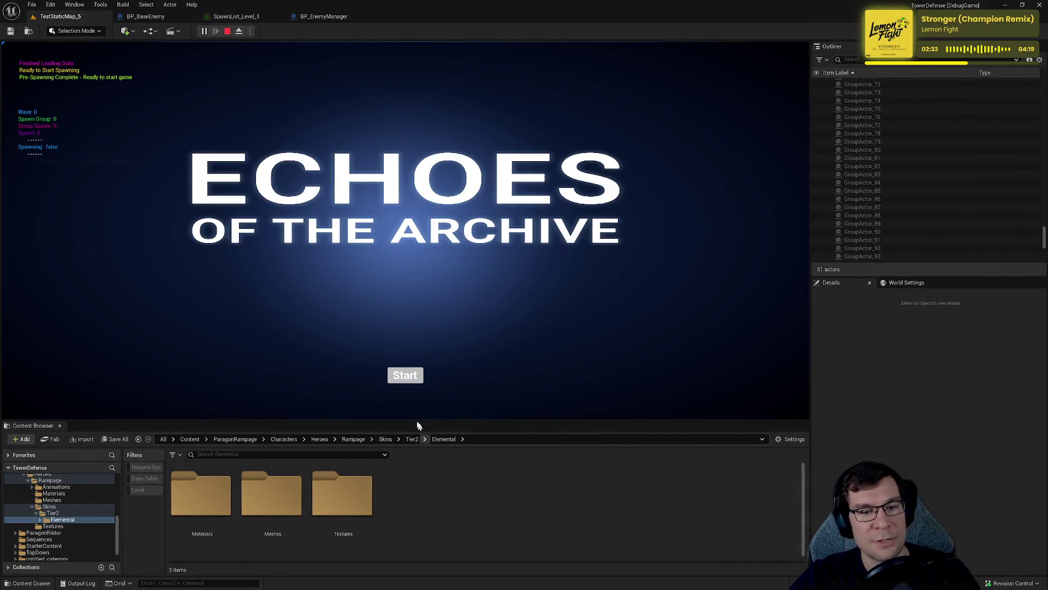
click(157, 266)
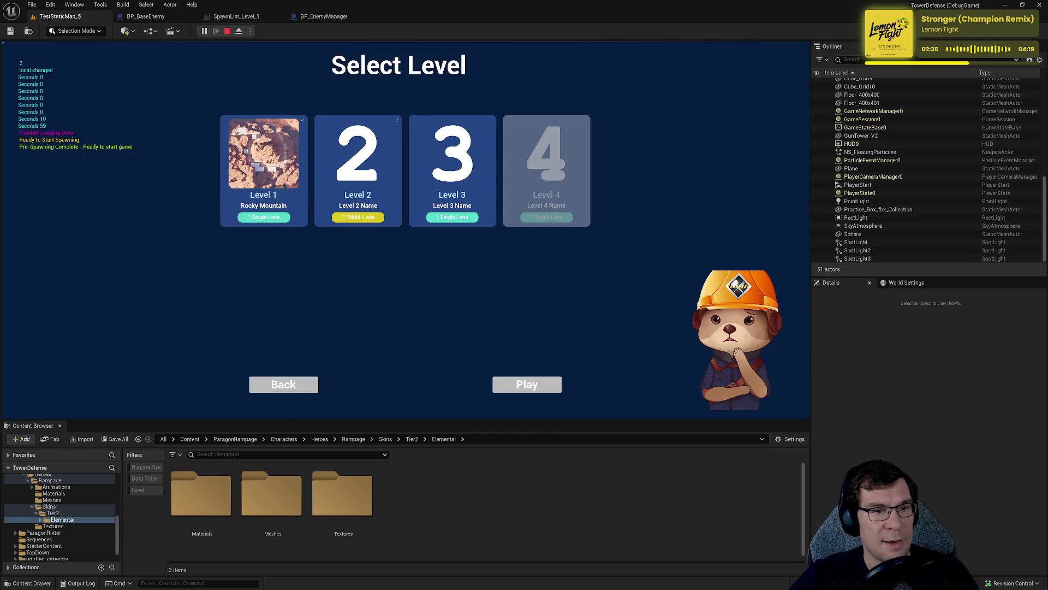
click(522, 384)
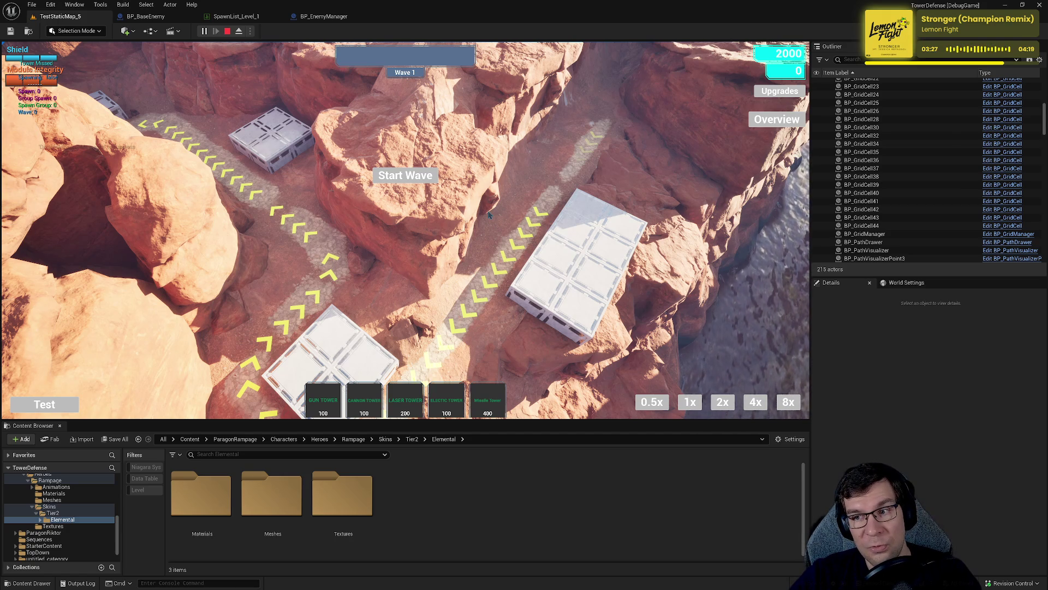
scroll(488, 214, down, 5)
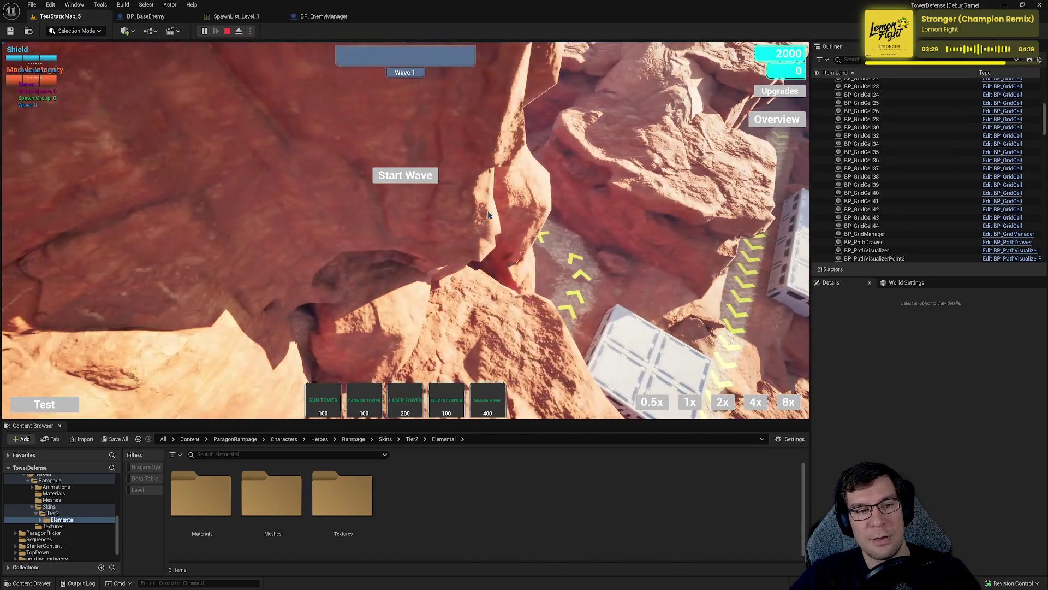
scroll(489, 213, down, 5)
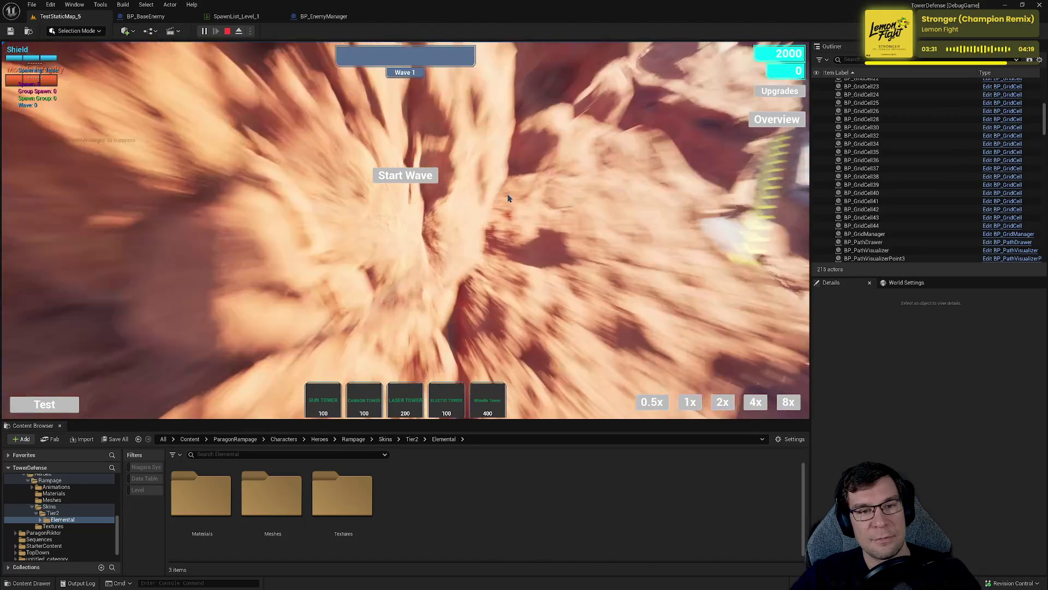
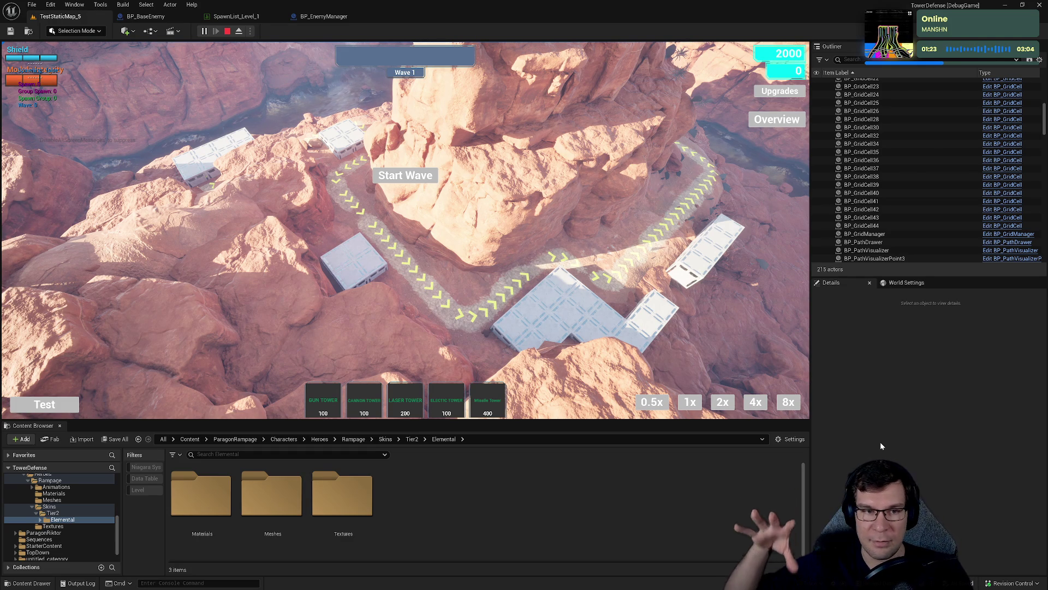
Eject from the running game with F8 and fly the camera toward the canyon and tower blocks.
key(F8)
click(677, 313)
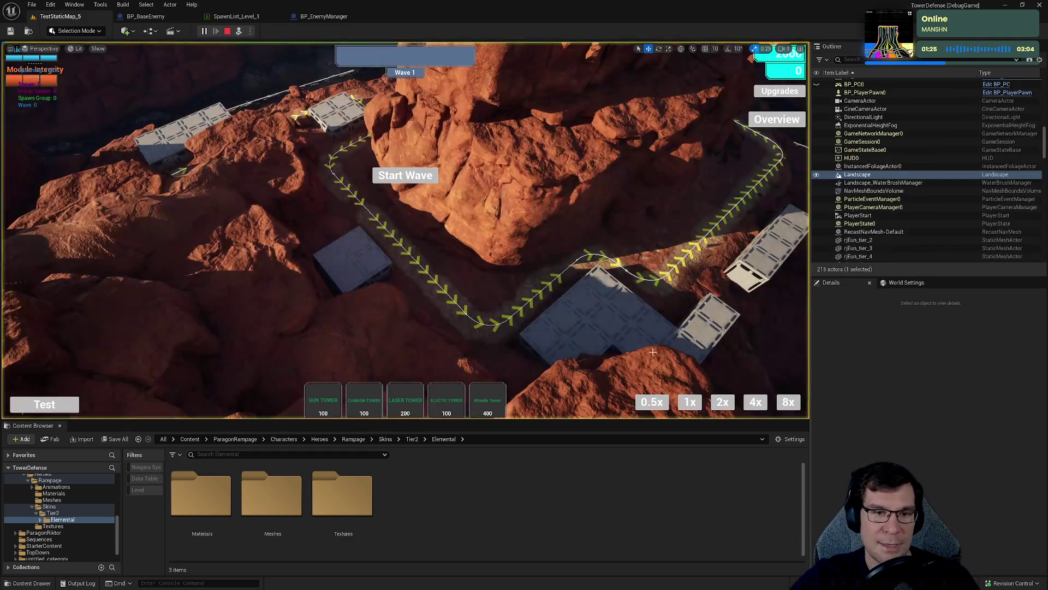
key(w)
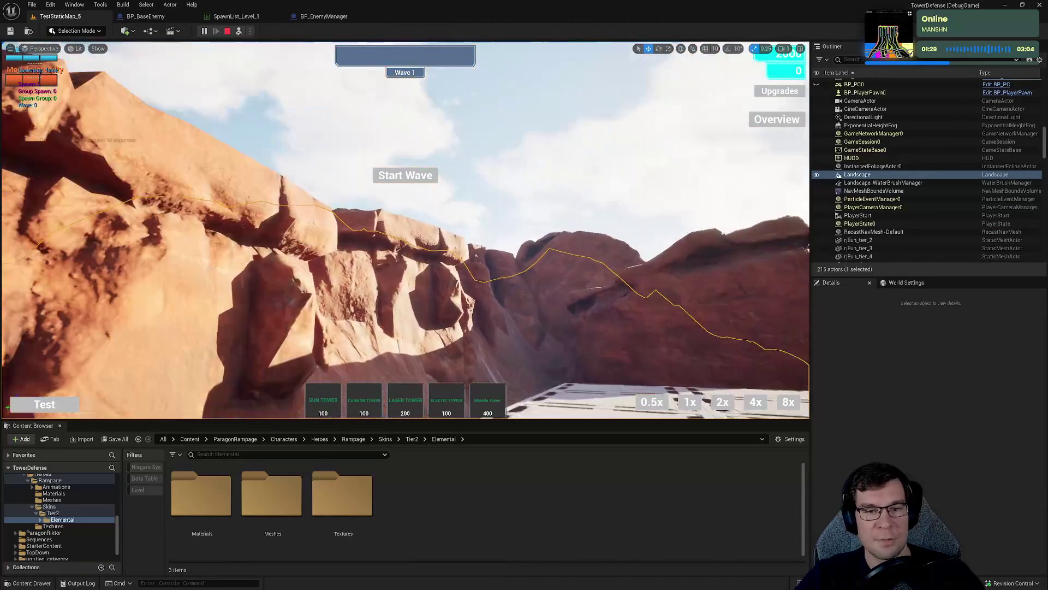
key(s)
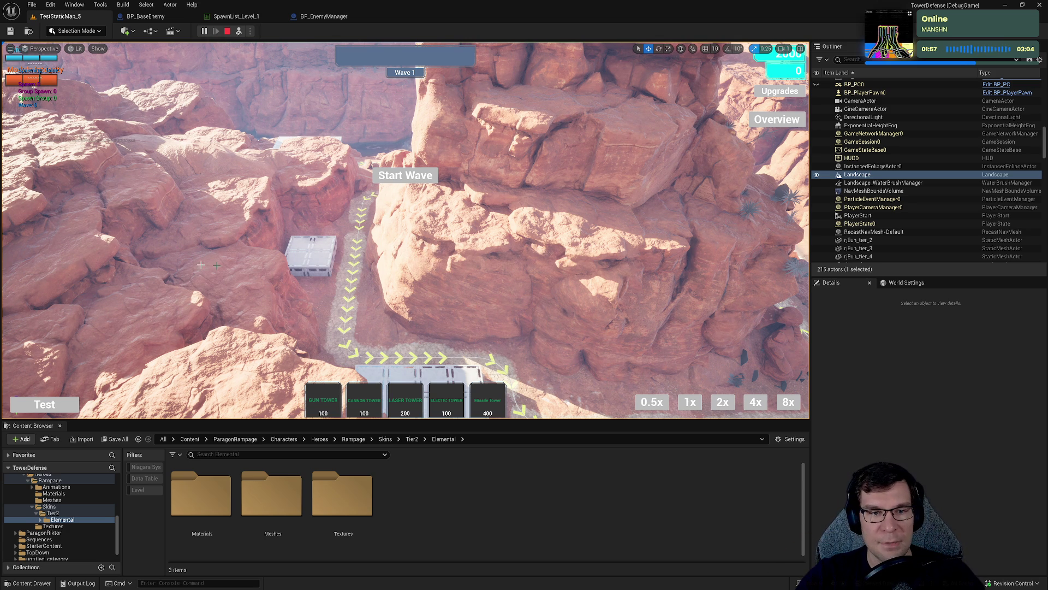
click(209, 298)
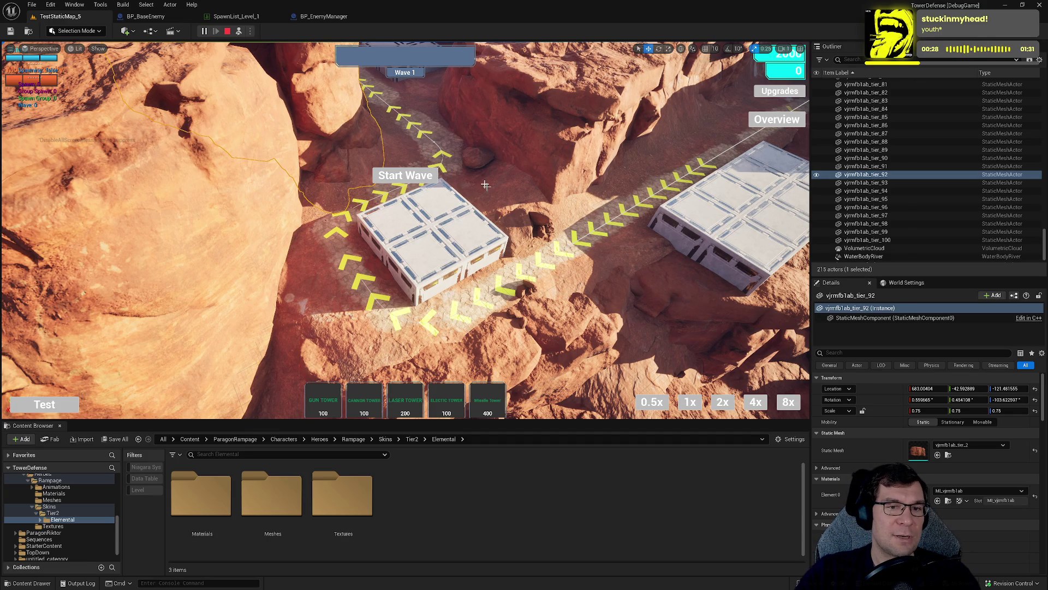
Select the Landscape actor and maximize the level viewport with F11.
click(421, 294)
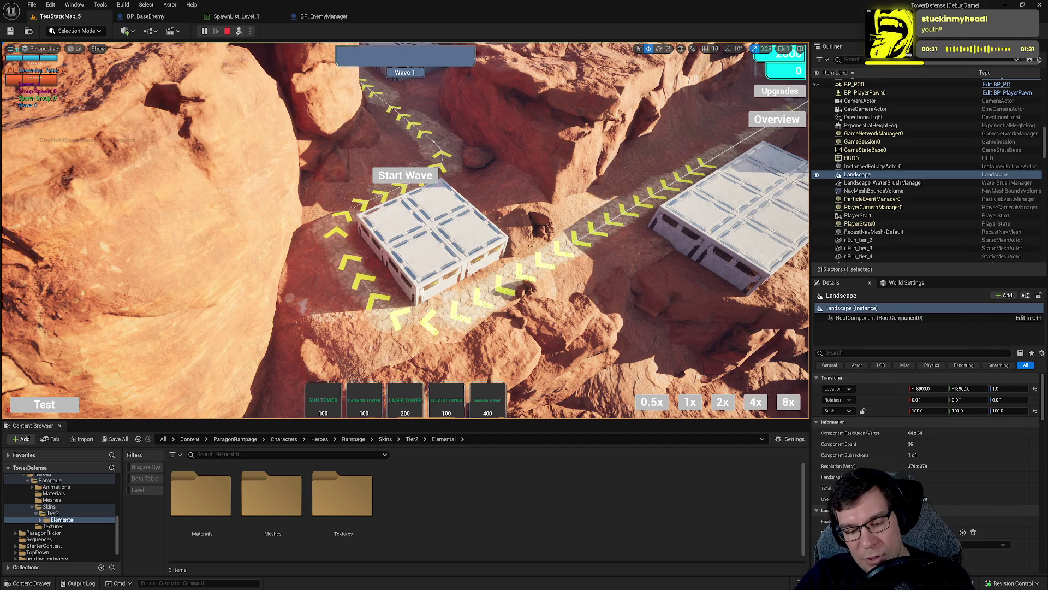
key(F11)
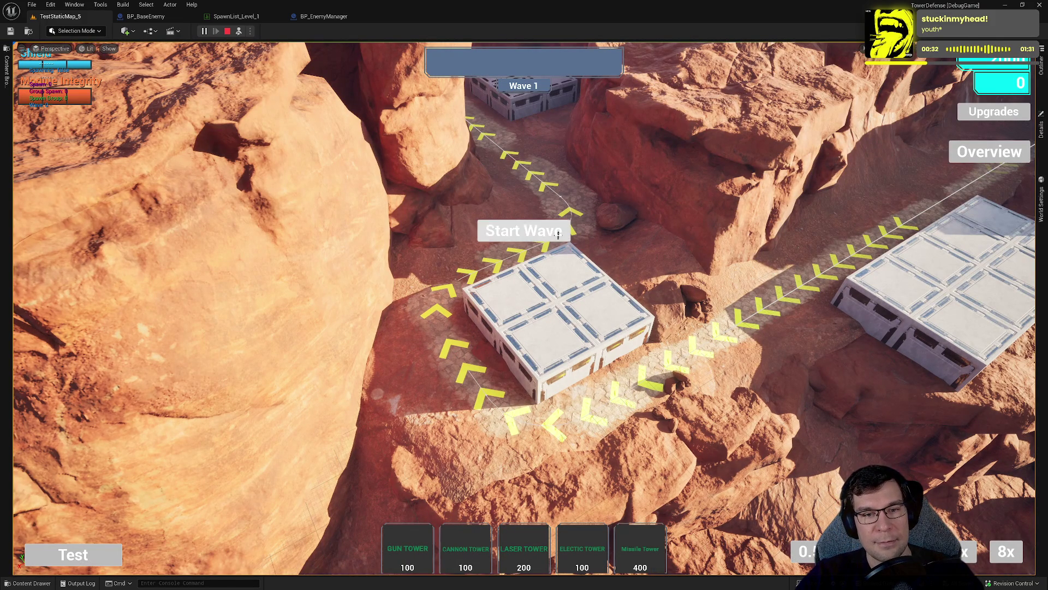
Return control to the player, orbit the game camera, and open the tower block's Gun Tower upgrade list.
key(F11)
key(F11)
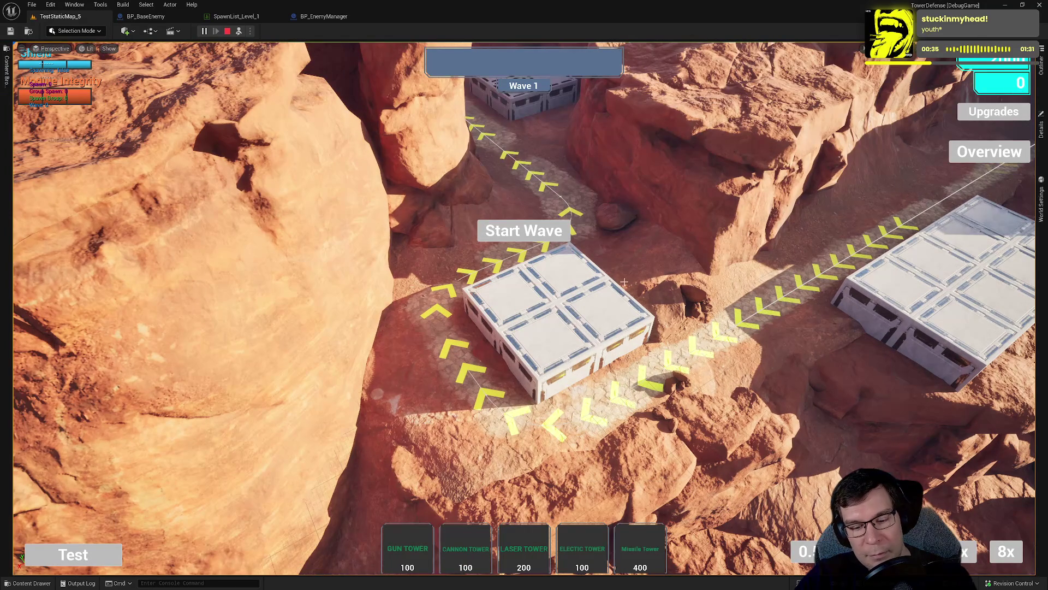
scroll(623, 282, down, 5)
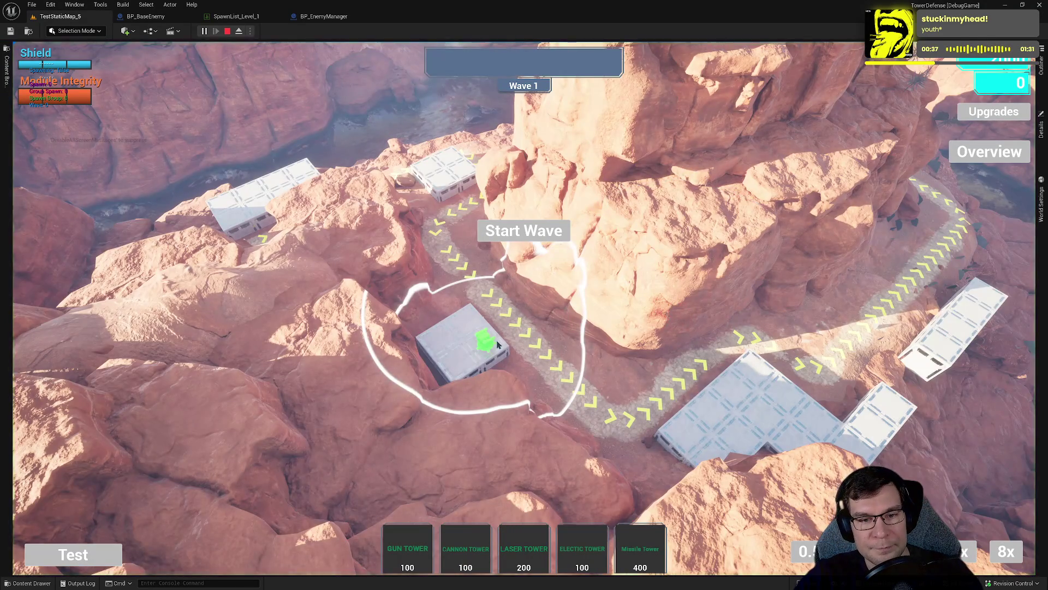
scroll(488, 339, up, 5)
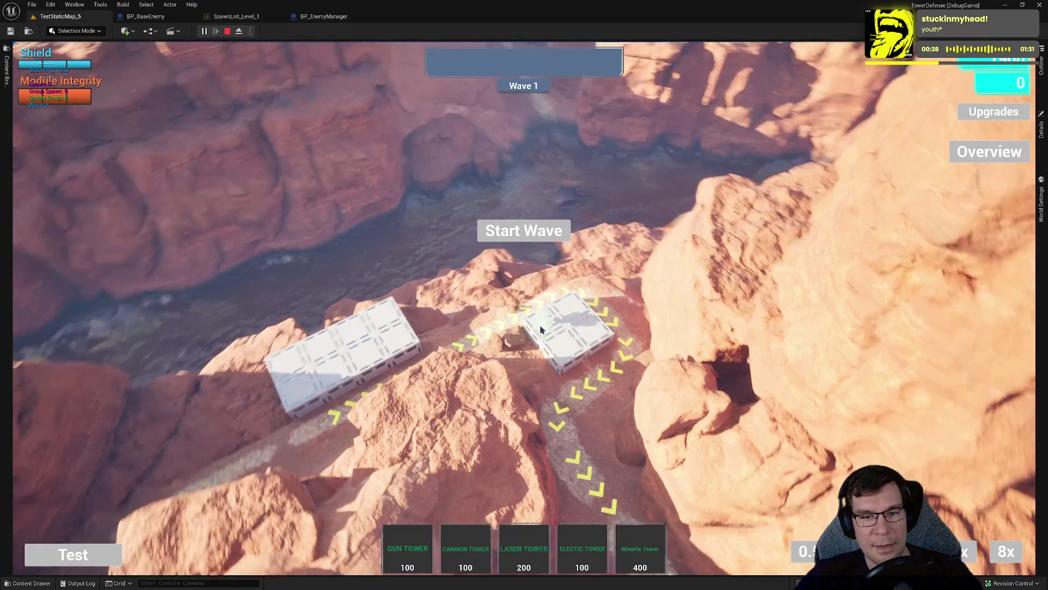
scroll(540, 330, up, 3)
mouse_move(484, 419)
mouse_down()
mouse_move(586, 330)
mouse_move(501, 357)
mouse_up()
click(501, 357)
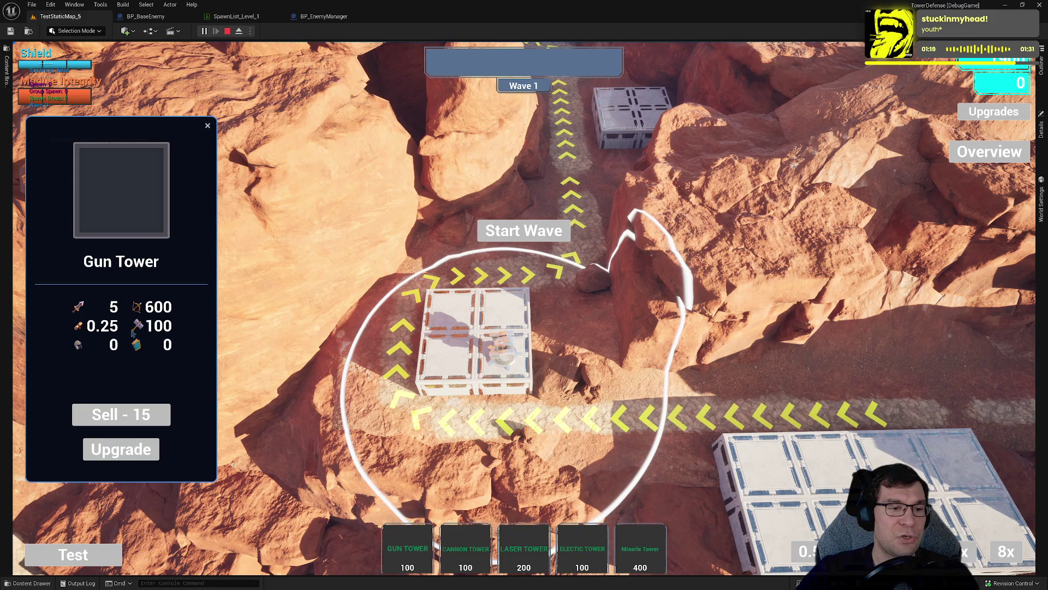
click(110, 452)
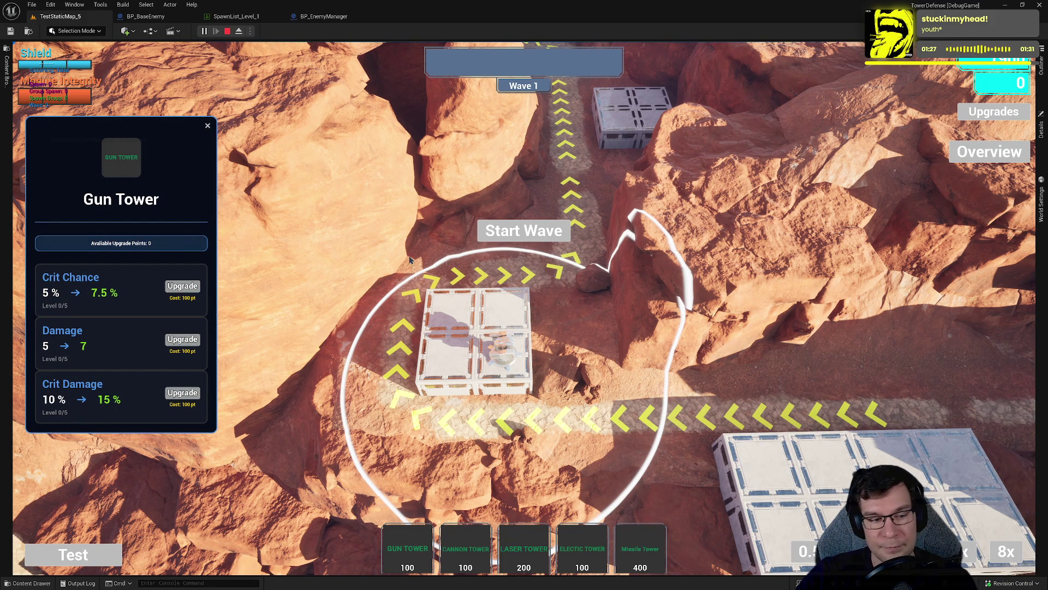
Grant upgrade points through the Tab debug menu's Add Upgrade Points.
key(Tab)
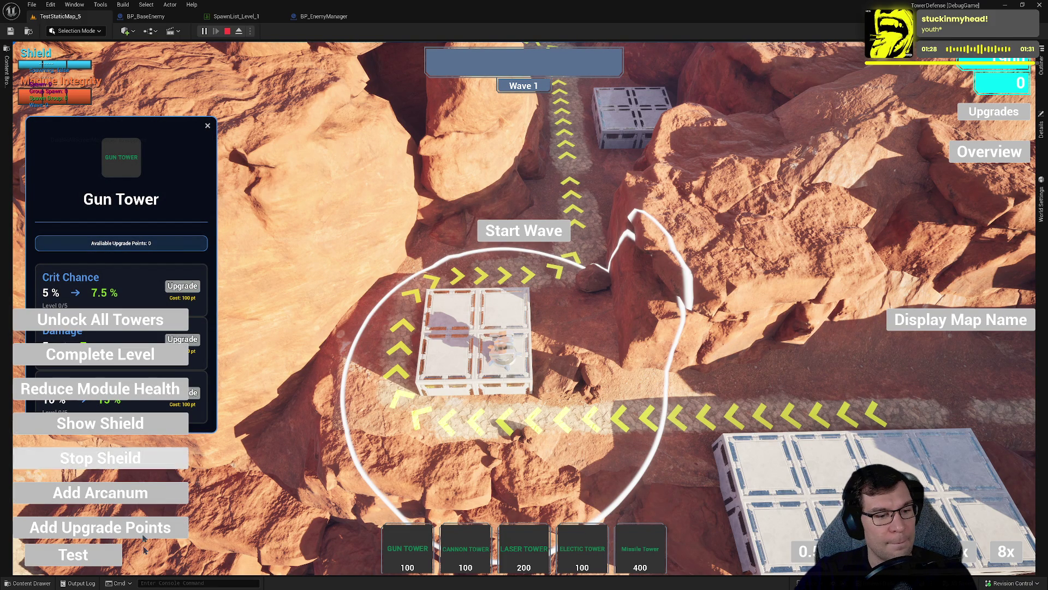
click(138, 527)
key(Tab)
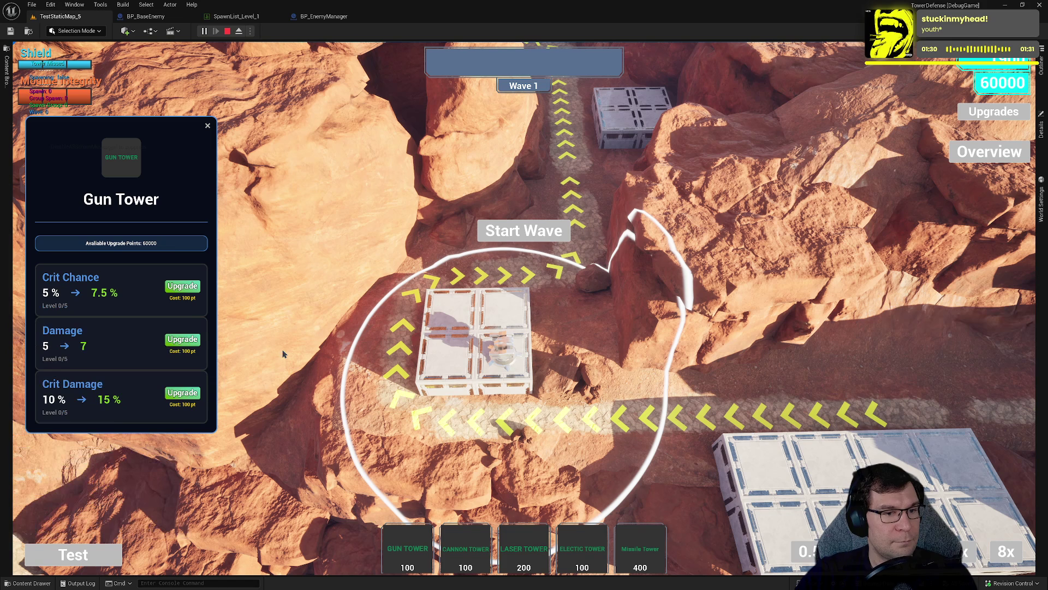
Upgrade Crit Chance, Damage and Crit Damage to 5/5, close the upgrade list, and stop play.
click(182, 286)
click(182, 339)
click(188, 393)
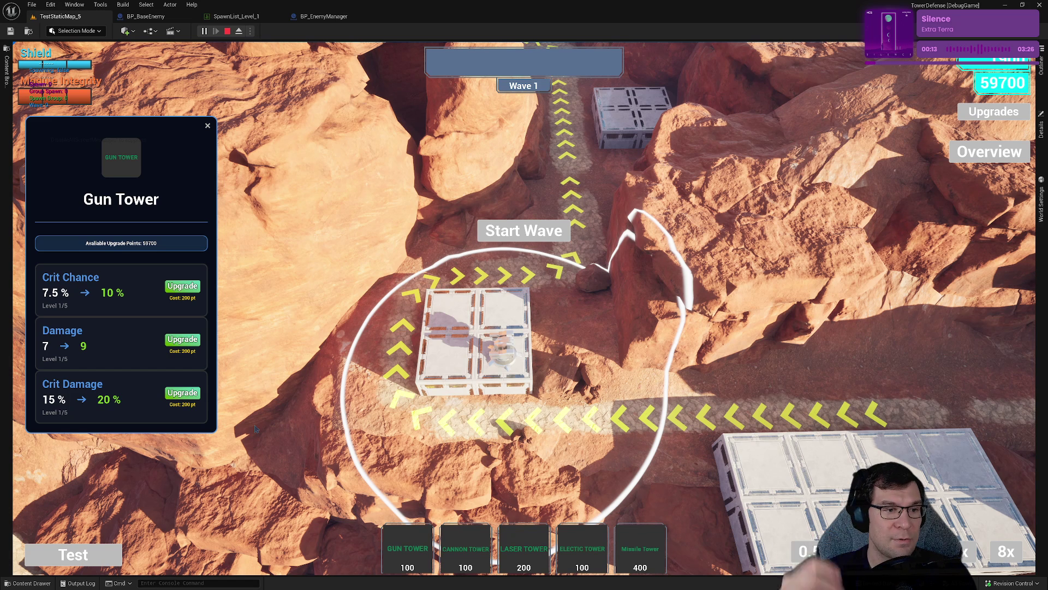
click(182, 393)
click(182, 339)
click(186, 289)
click(186, 289)
click(186, 289)
click(186, 289)
click(183, 339)
click(182, 339)
click(182, 339)
click(183, 393)
click(180, 393)
click(181, 393)
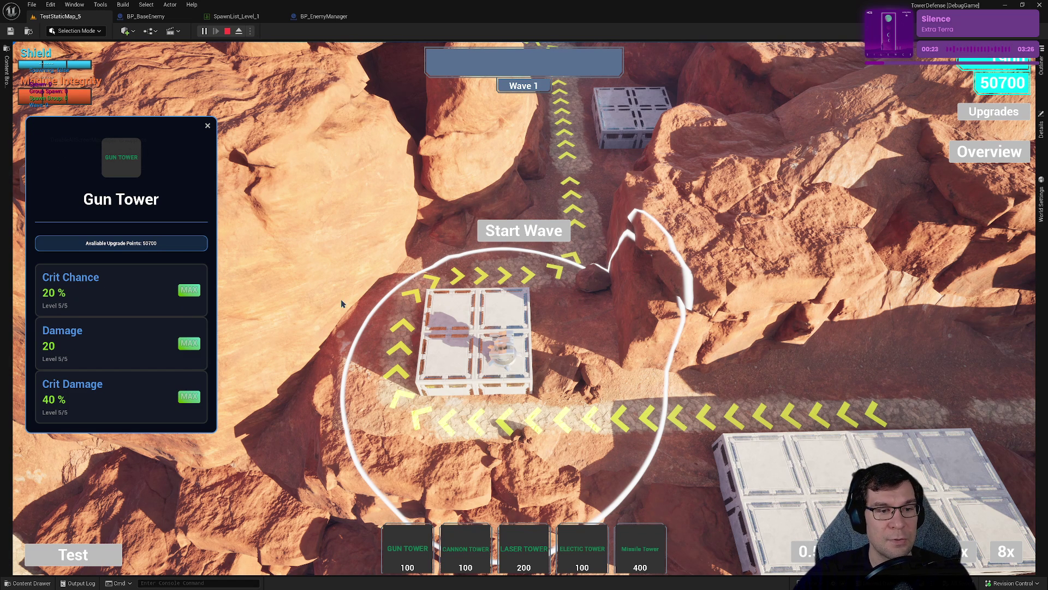
click(208, 127)
click(227, 31)
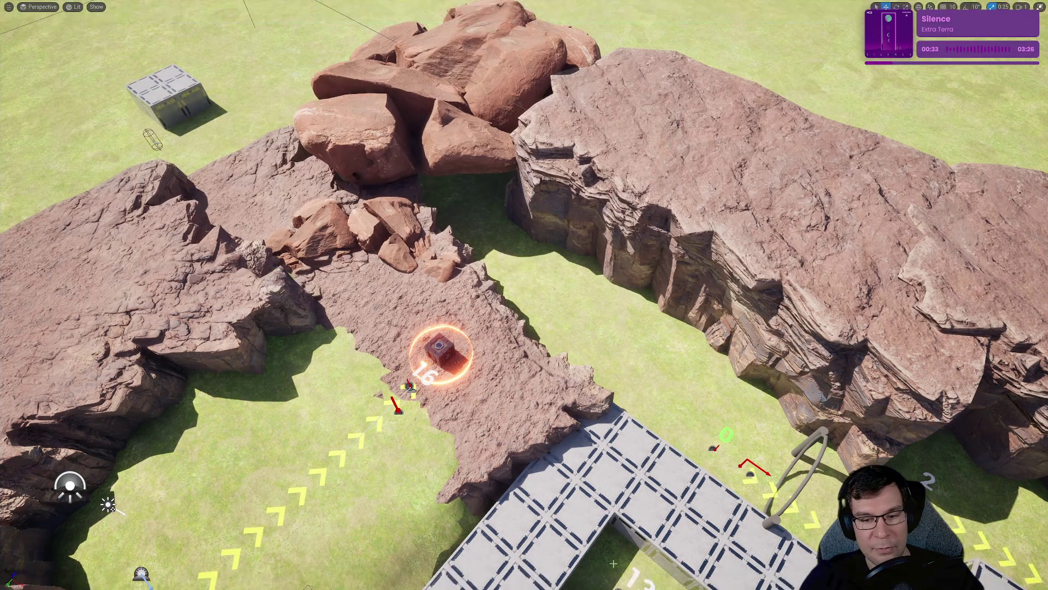
In Rider, inspect the 'this' argument on line 17 and resume the paused debugger.
key(alt+Tab)
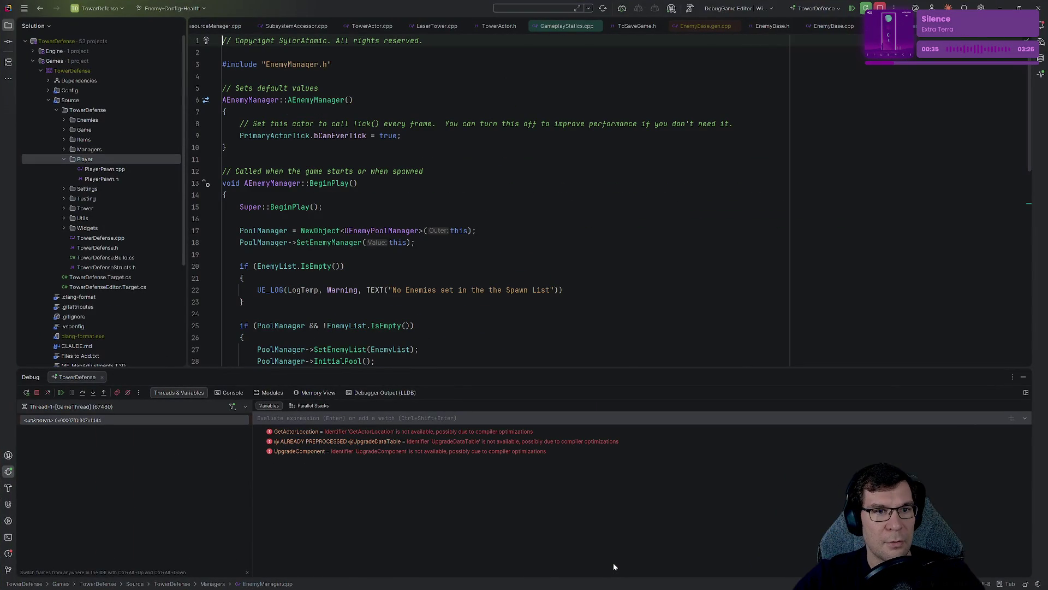
click(450, 230)
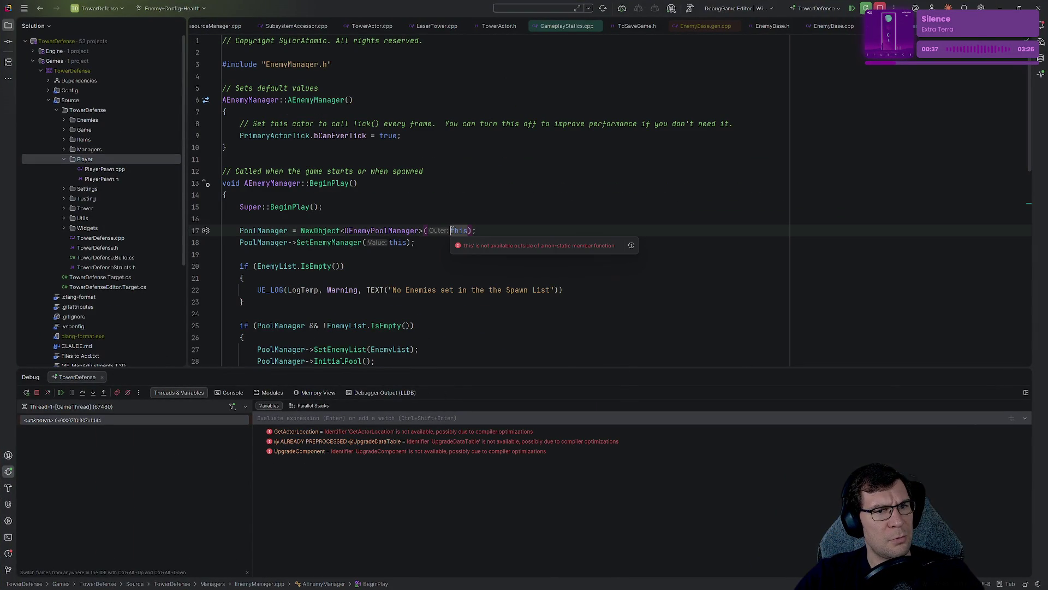
click(62, 393)
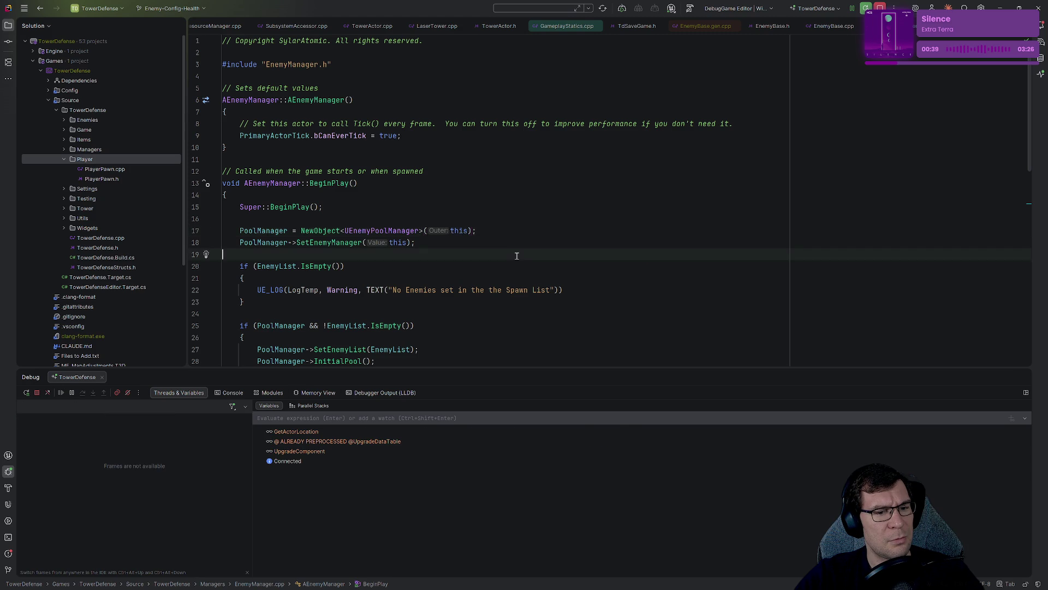
key(alt+Tab)
key(F11)
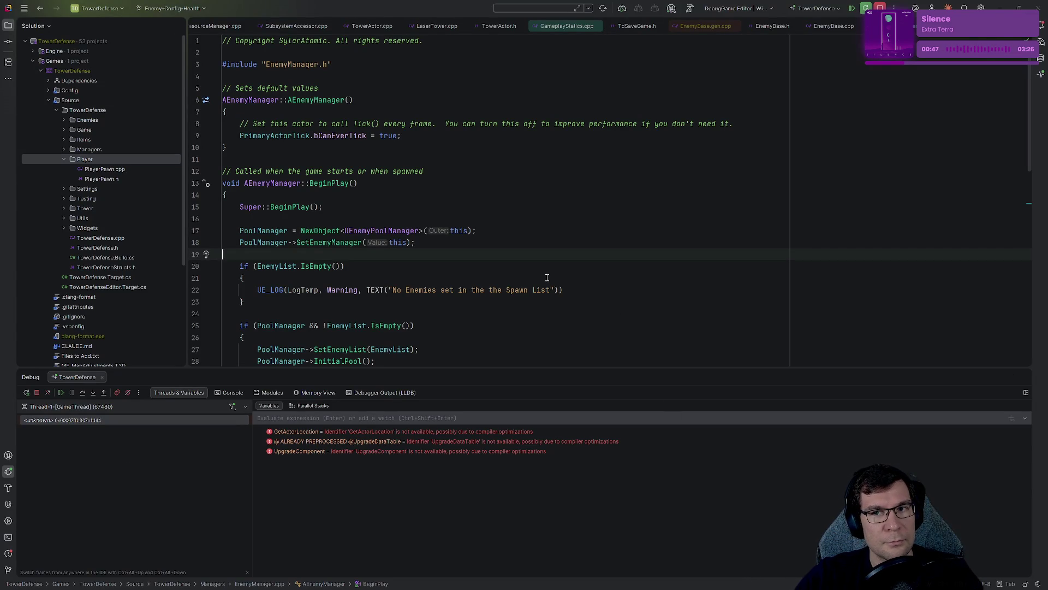
Resume the debugger a second time and restore the Unreal editor window size.
click(1002, 8)
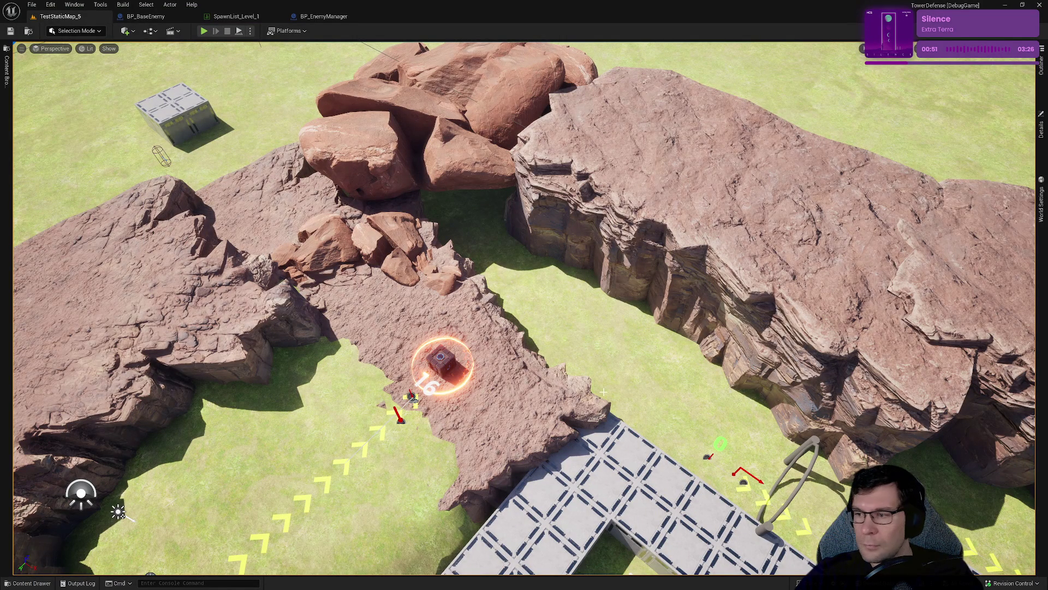
key(alt+Tab)
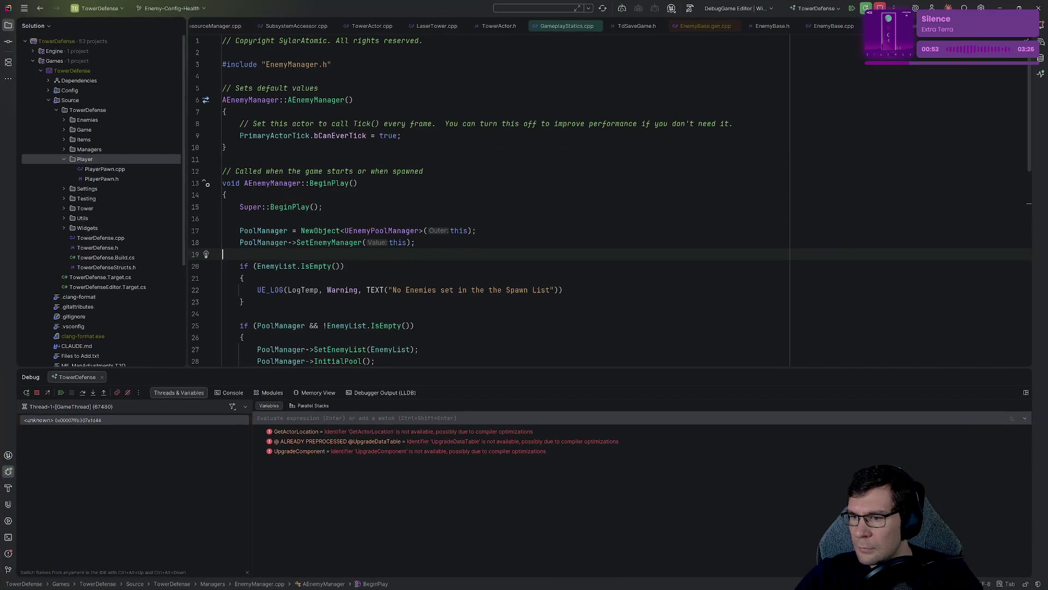
click(61, 393)
key(alt+Tab)
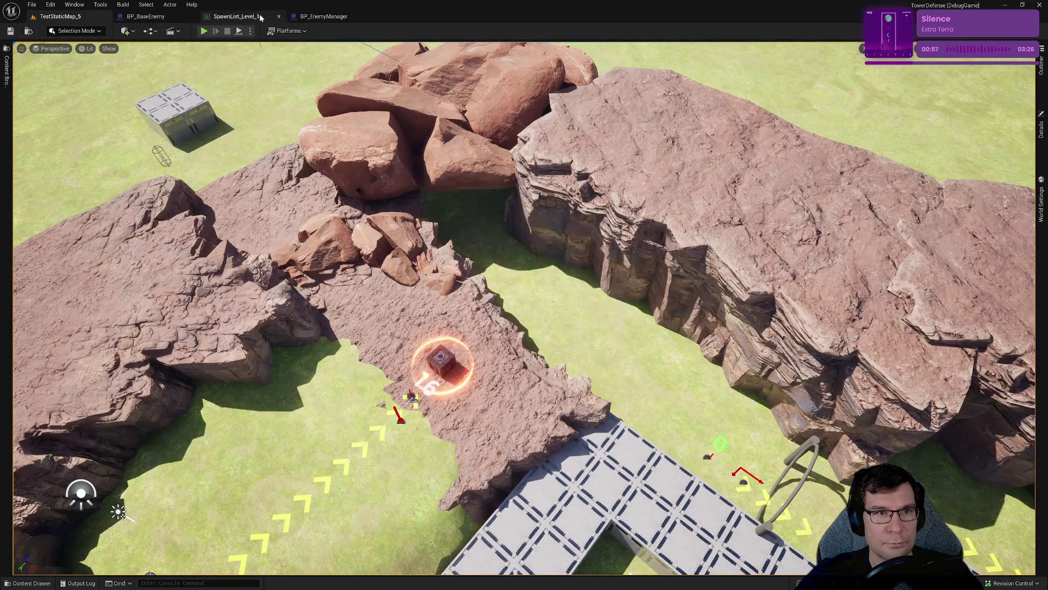
double_click(411, 9)
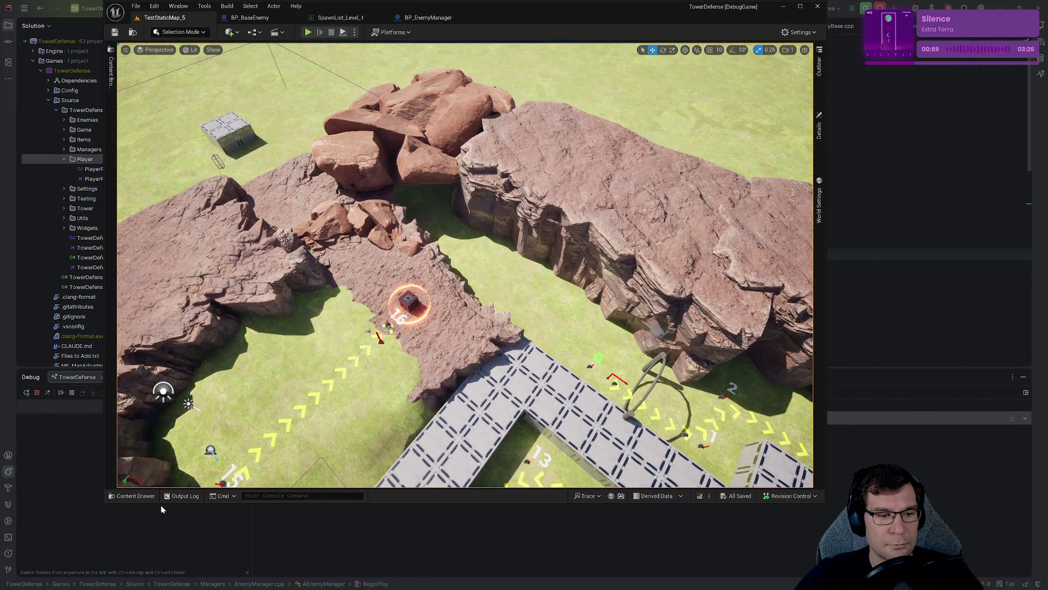
Toggle Unreal's content drawer, then end the debug session in Rider.
click(153, 495)
click(159, 496)
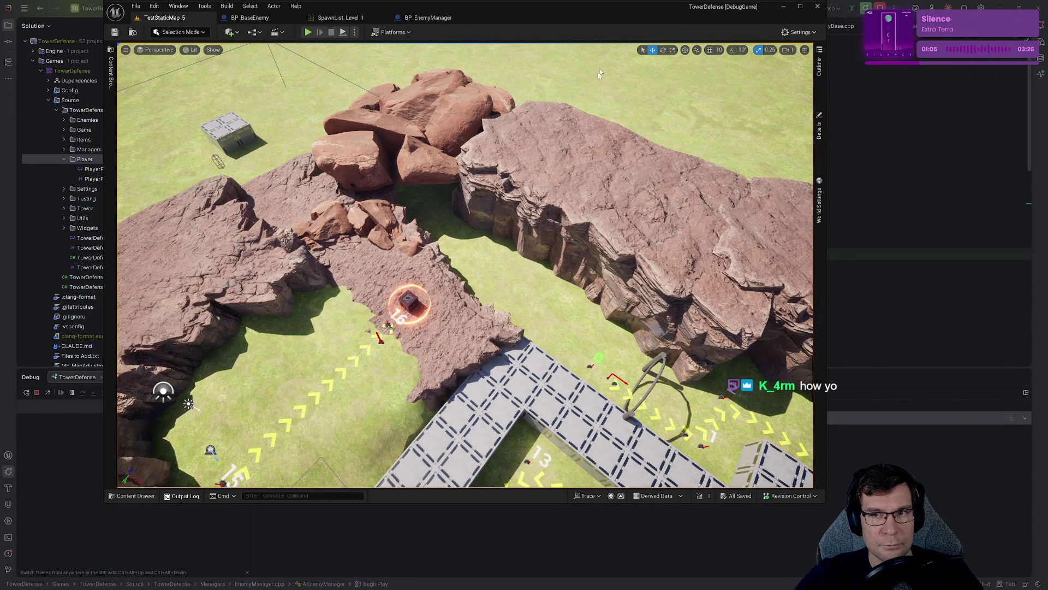
click(855, 114)
click(880, 8)
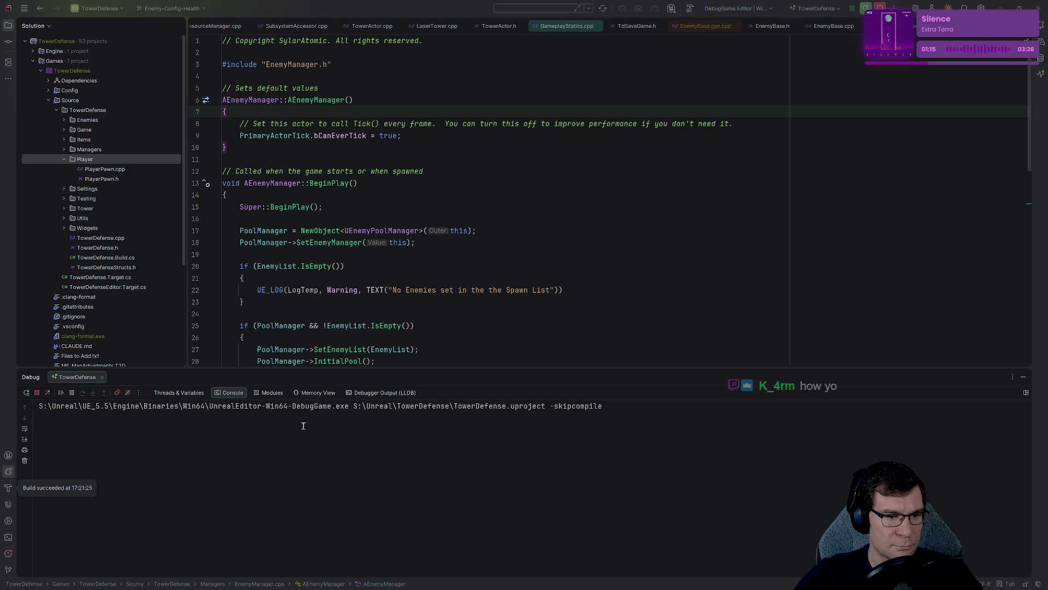
Go to line 25 in BeginPlay and watch the relaunch in Rider's Unreal Editor Log.
click(463, 325)
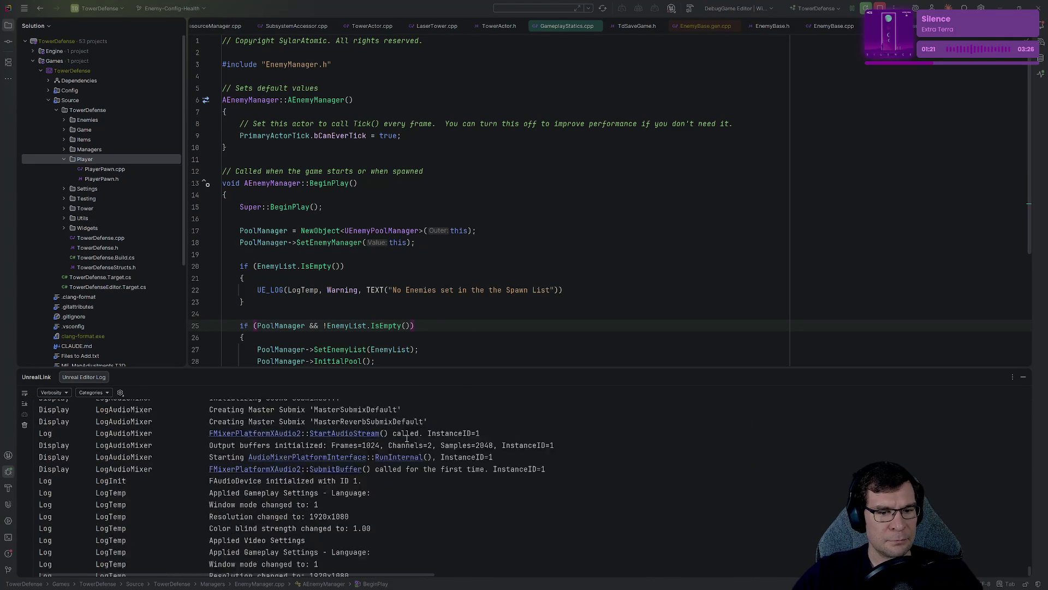
click(331, 425)
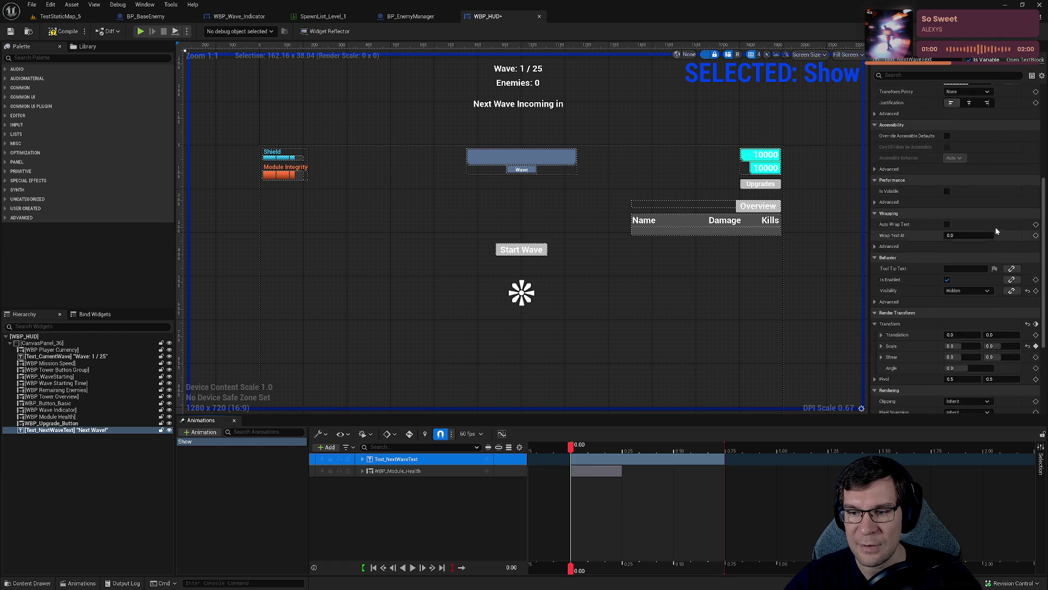
Filter details for 'visi' and key the Next Wave text's Visibility as Visible at the start.
click(901, 75)
text(visi)
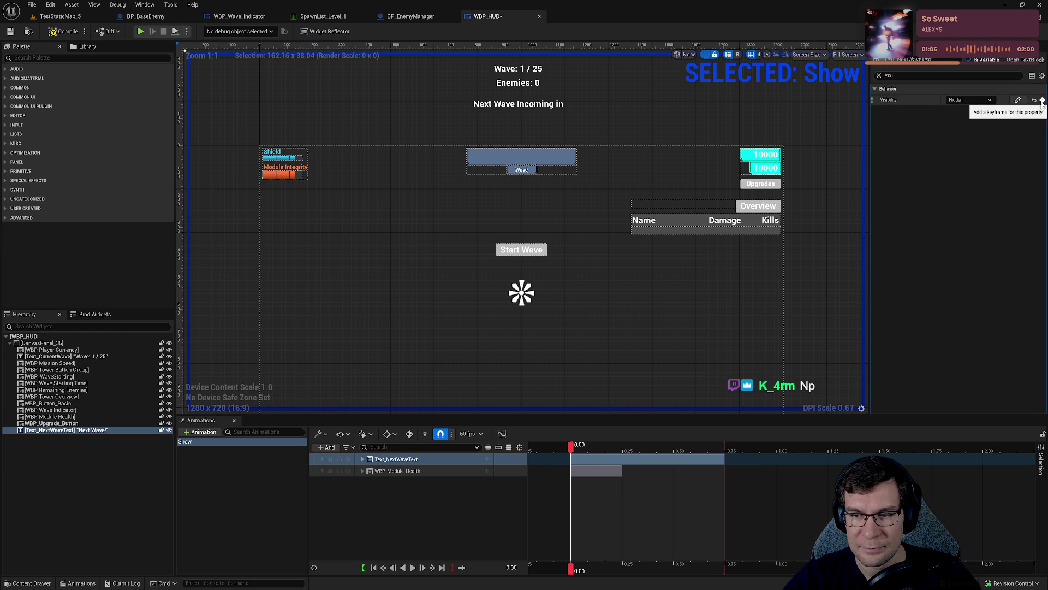
click(361, 459)
click(367, 471)
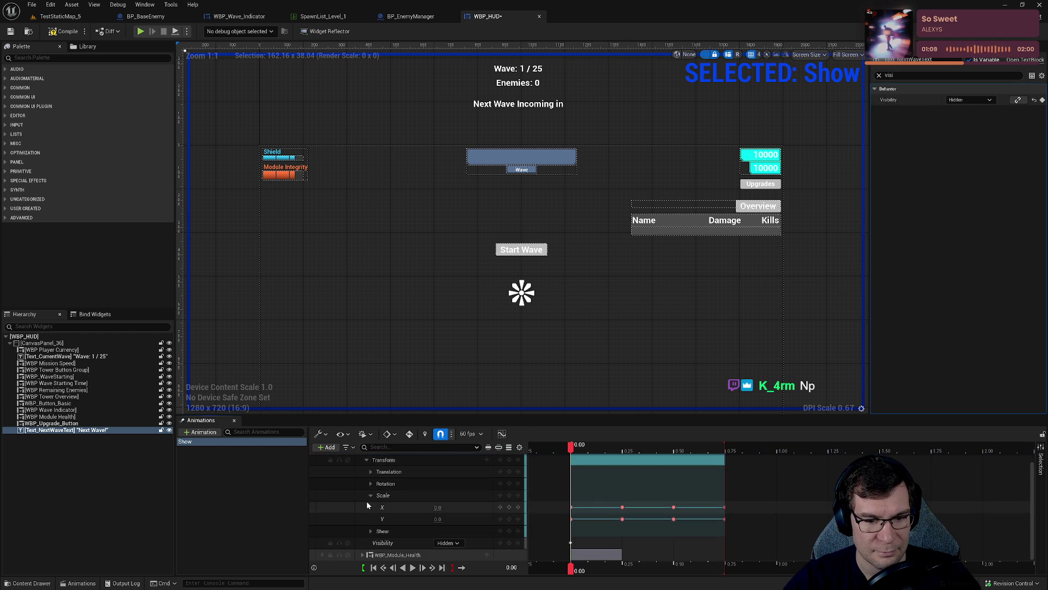
click(370, 495)
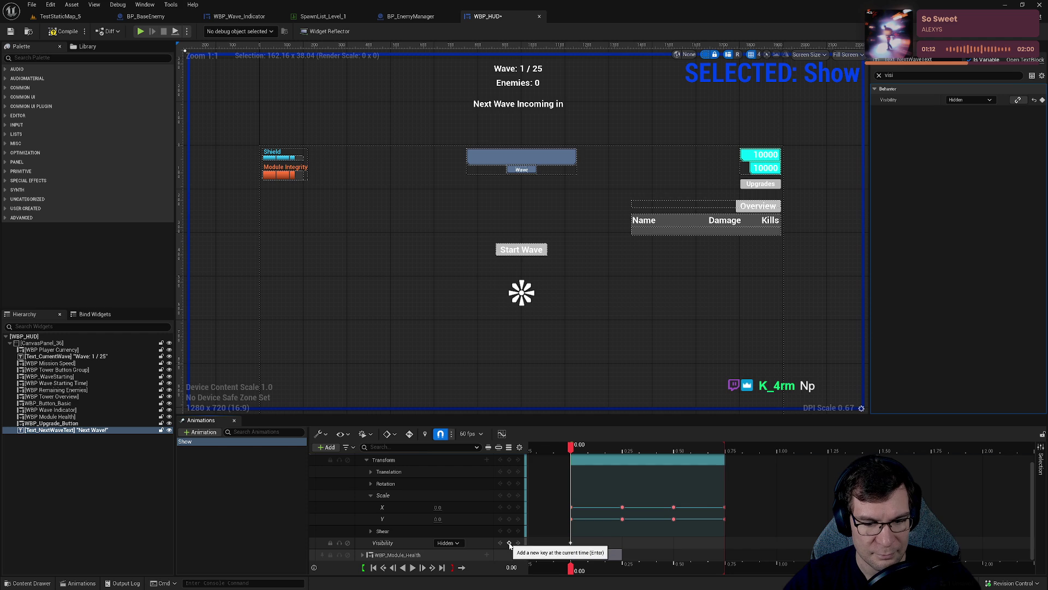
click(454, 543)
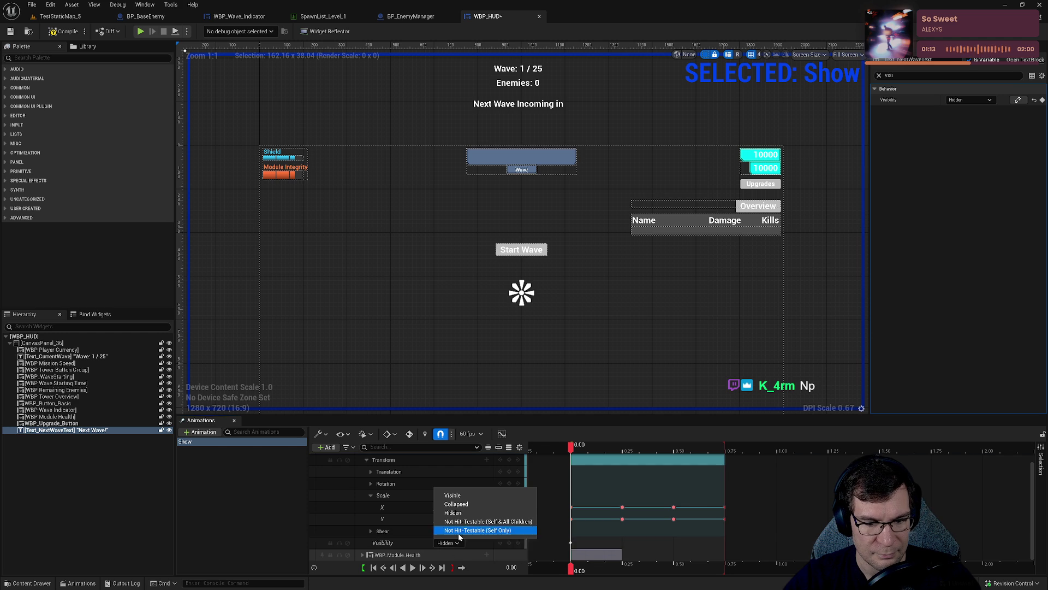
click(473, 496)
Key the Next Wave text's Visibility to Hidden at 0.80 and scrub to preview.
mouse_move(571, 447)
mouse_down()
mouse_move(717, 453)
mouse_move(726, 470)
mouse_up()
click(508, 542)
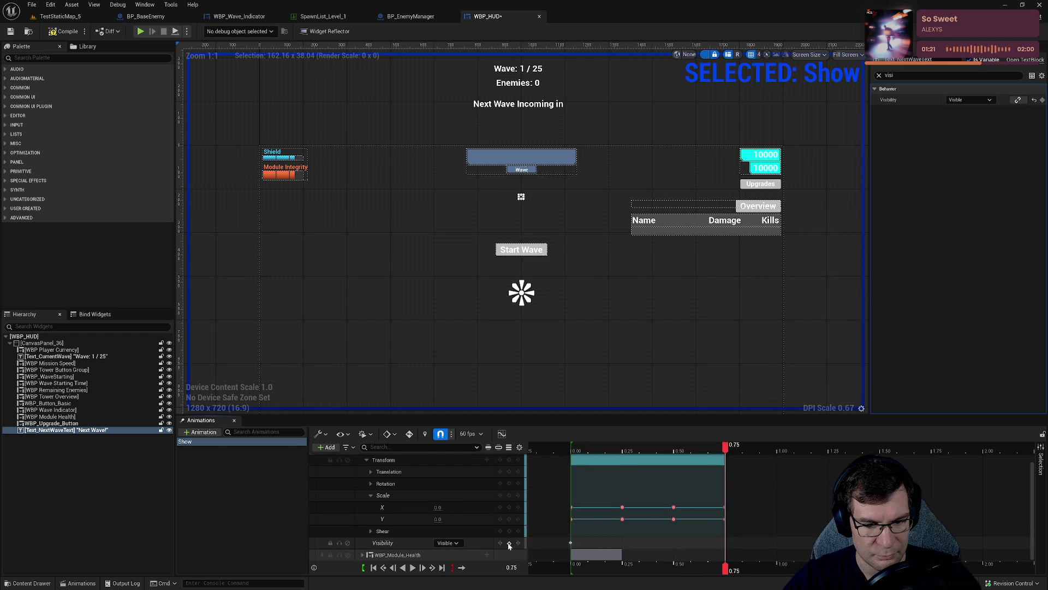
click(736, 450)
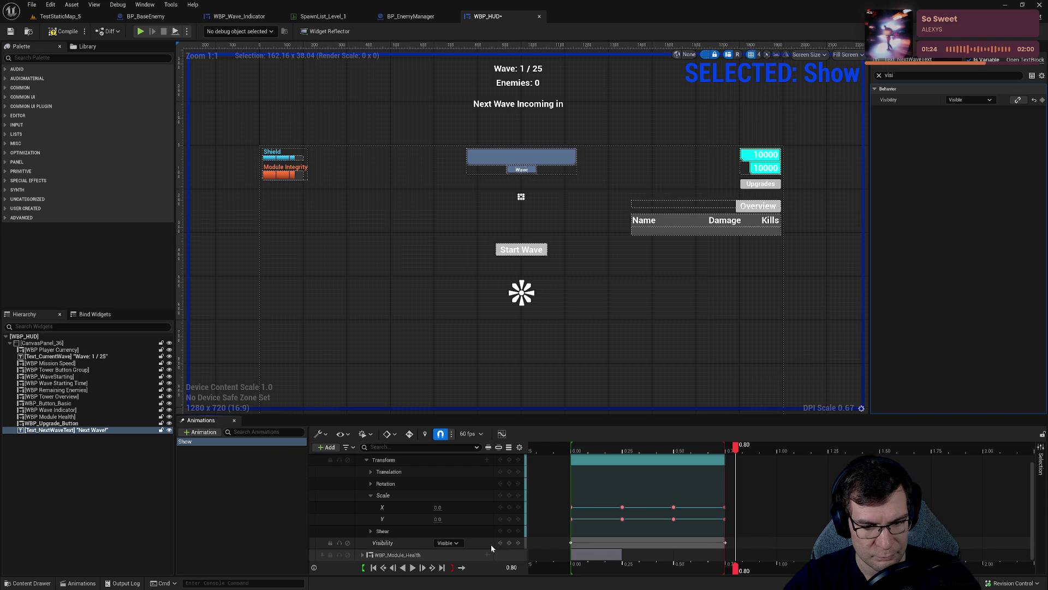
click(446, 543)
click(464, 513)
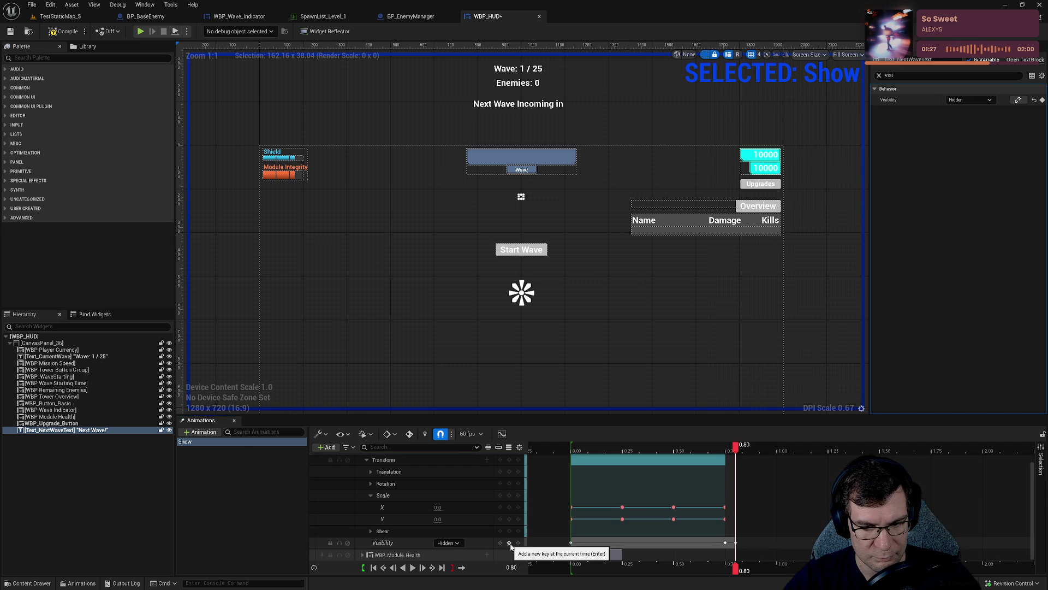
mouse_move(735, 449)
mouse_down()
mouse_move(580, 464)
mouse_move(742, 470)
mouse_up()
Save WBP_HUD and test the Show animation in a play session on the test level.
click(63, 31)
click(10, 31)
click(55, 20)
click(204, 31)
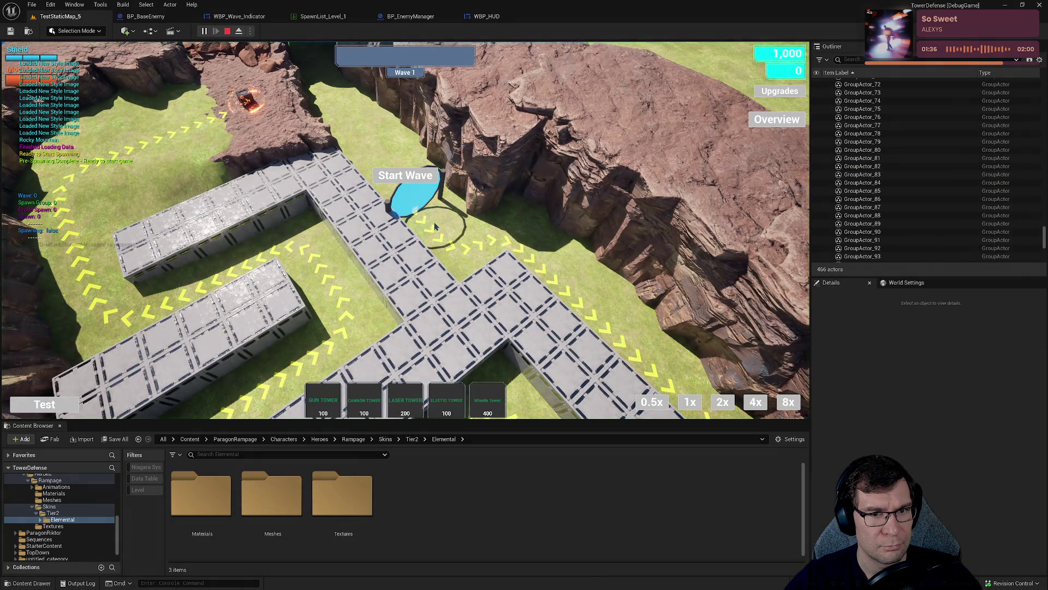
click(486, 20)
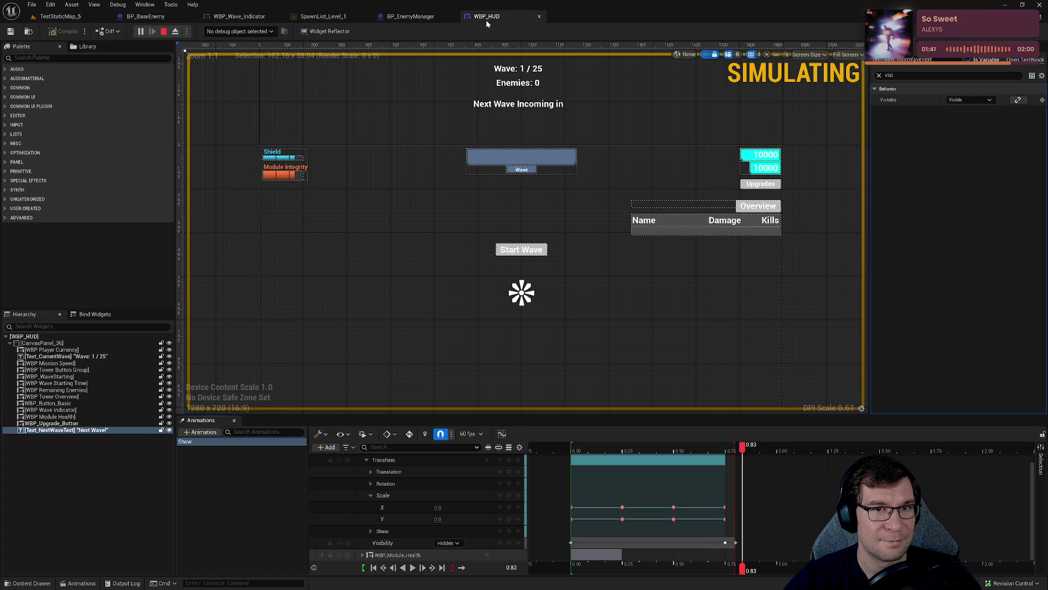
click(163, 30)
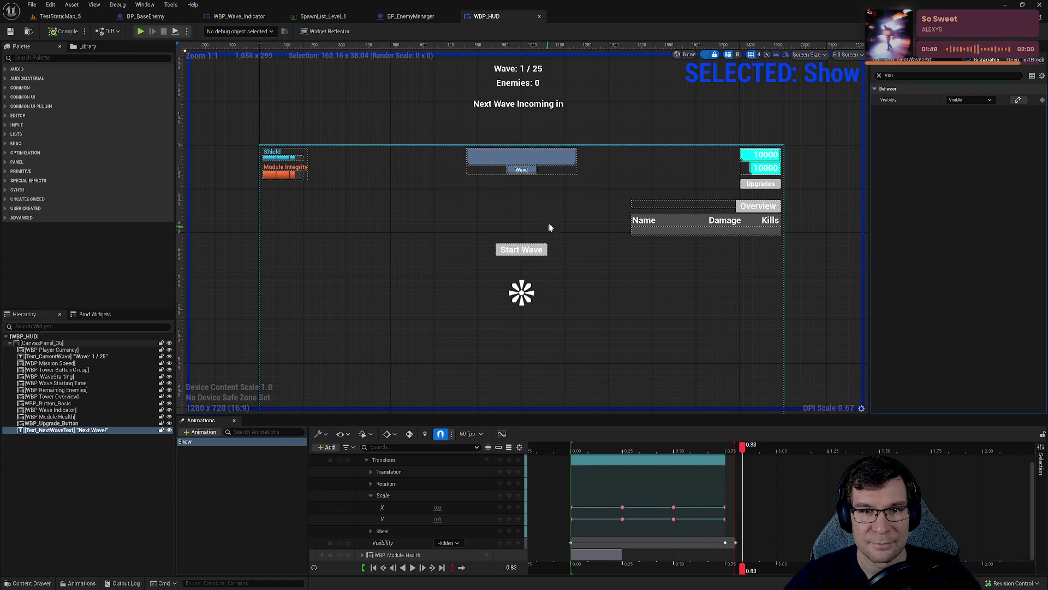
Delete the WBP_Module_Health track and lengthen the Next Wave text section to 0.98.
drag(547, 226, 589, 202)
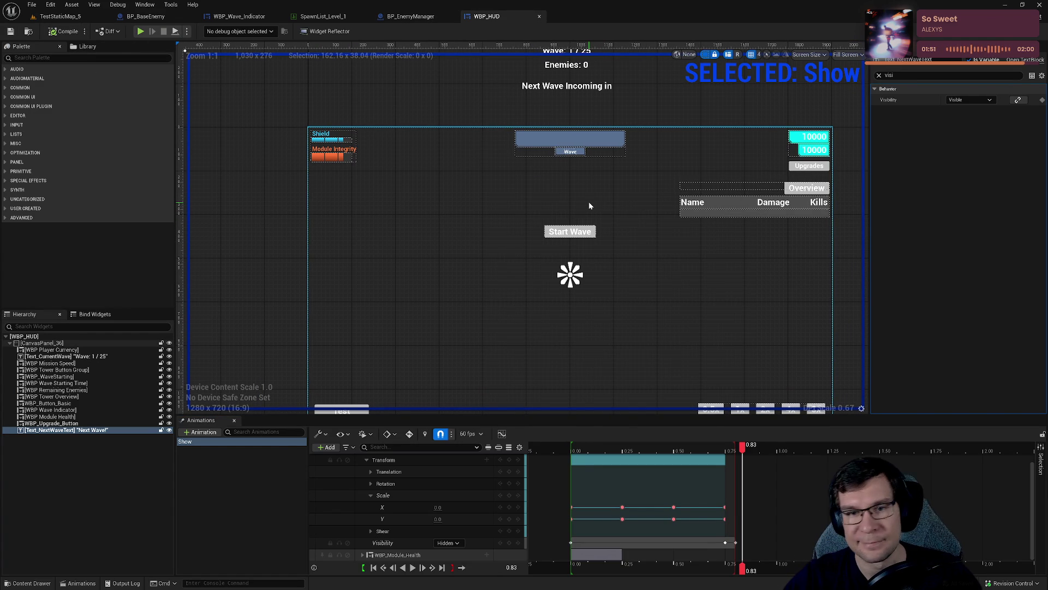
scroll(584, 202, down, 2)
scroll(541, 223, up, 4)
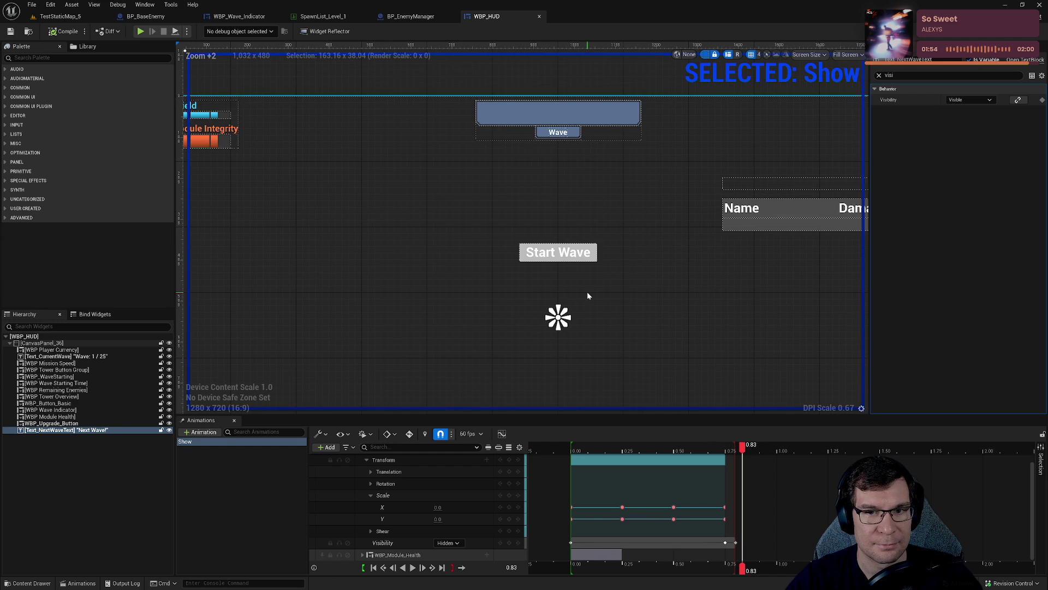
click(742, 451)
click(737, 412)
drag(739, 415, 662, 162)
drag(742, 246, 876, 210)
click(412, 315)
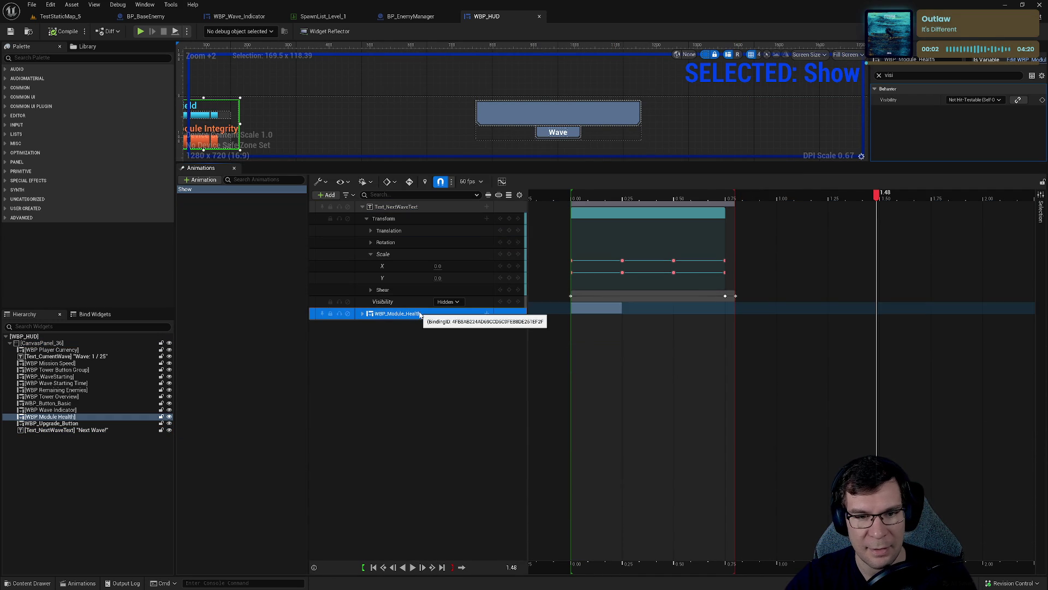
key(Delete)
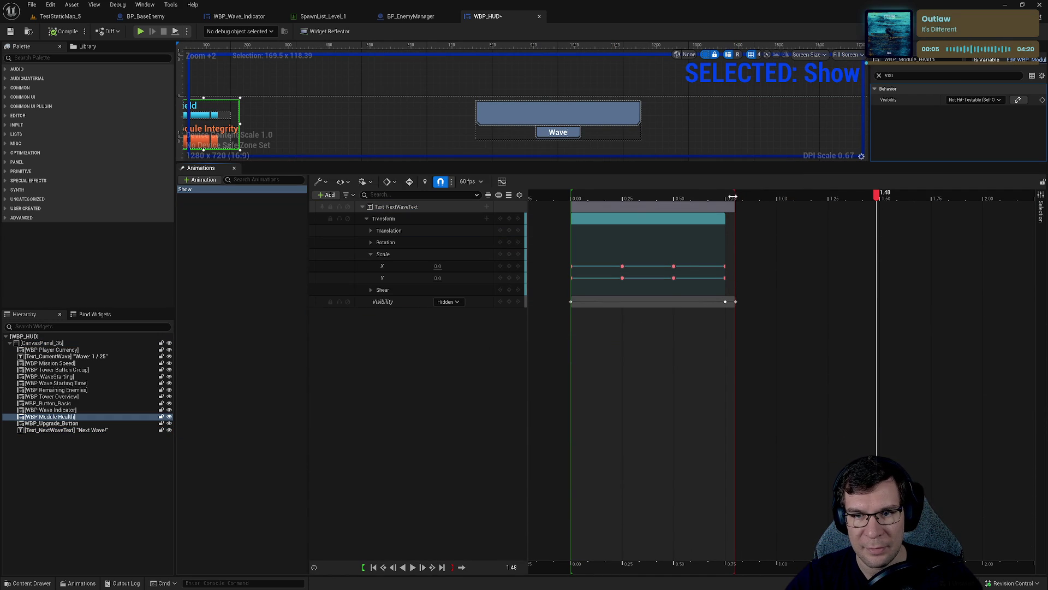
mouse_move(883, 198)
mouse_down()
mouse_move(774, 198)
mouse_move(778, 207)
mouse_move(763, 207)
mouse_move(828, 211)
mouse_move(828, 198)
mouse_up()
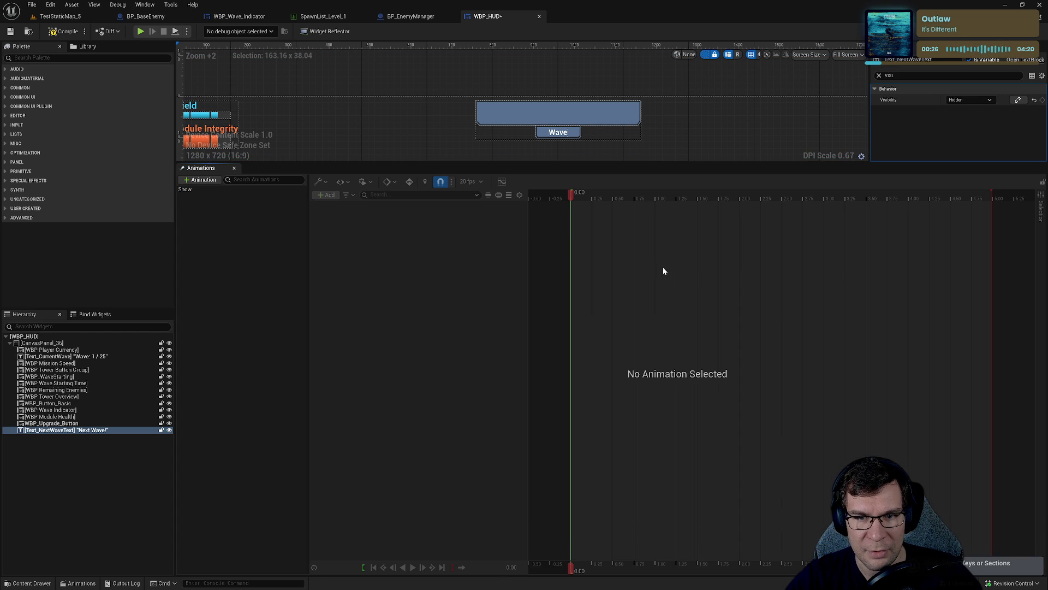
In the Show animation, move early scale keys near 0.3 s and extend the Transform section to 1.25 s.
click(186, 189)
mouse_move(652, 278)
mouse_down()
mouse_move(623, 277)
mouse_move(650, 268)
mouse_move(630, 265)
mouse_up()
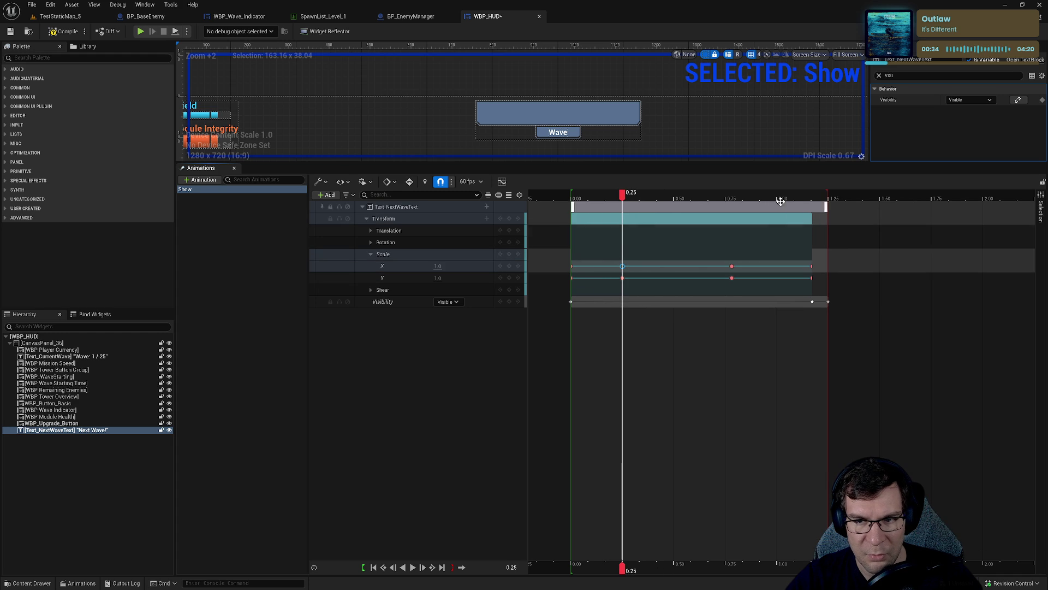
click(722, 196)
drag(810, 224, 833, 226)
click(776, 195)
Drag the later Scale X and Y keys so both reach 1.0 at 1.00 s.
mouse_move(730, 266)
mouse_down()
mouse_move(780, 266)
mouse_move(780, 278)
mouse_up()
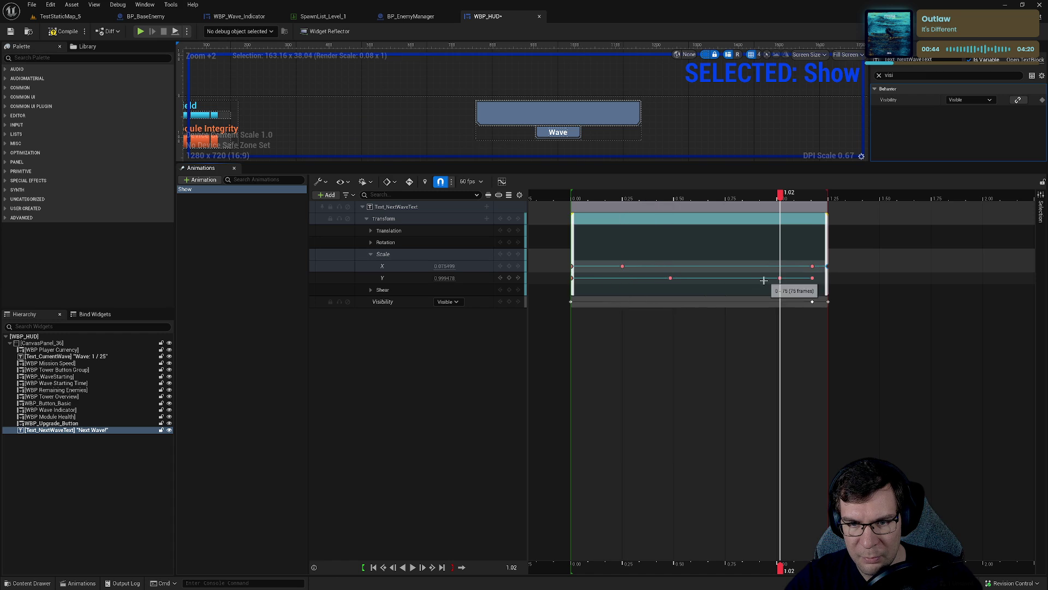
click(436, 244)
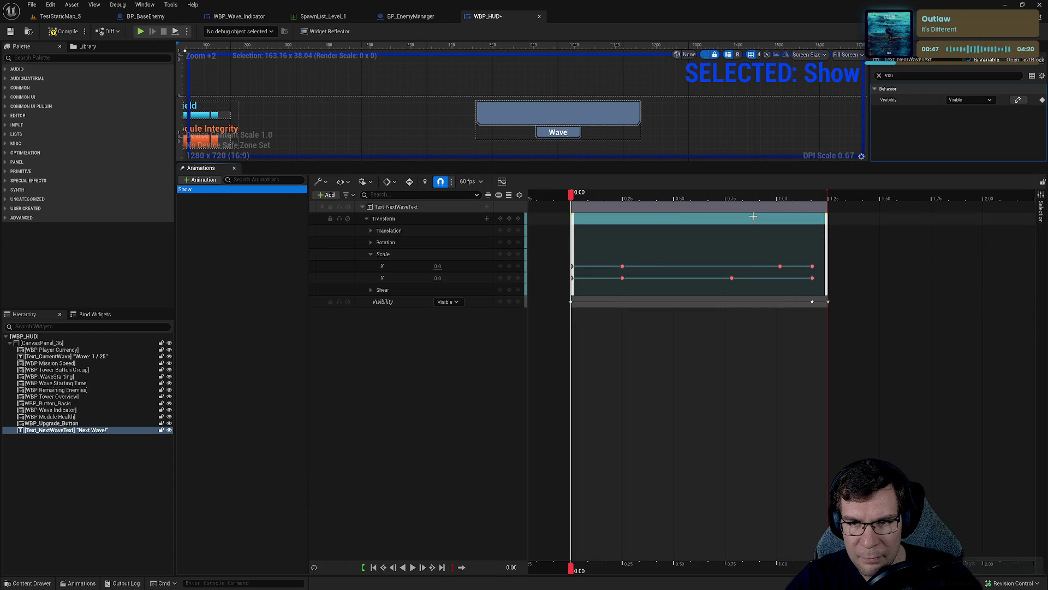
click(813, 266)
shift+click(813, 278)
mouse_move(813, 278)
mouse_down()
mouse_move(827, 277)
mouse_move(775, 266)
mouse_up()
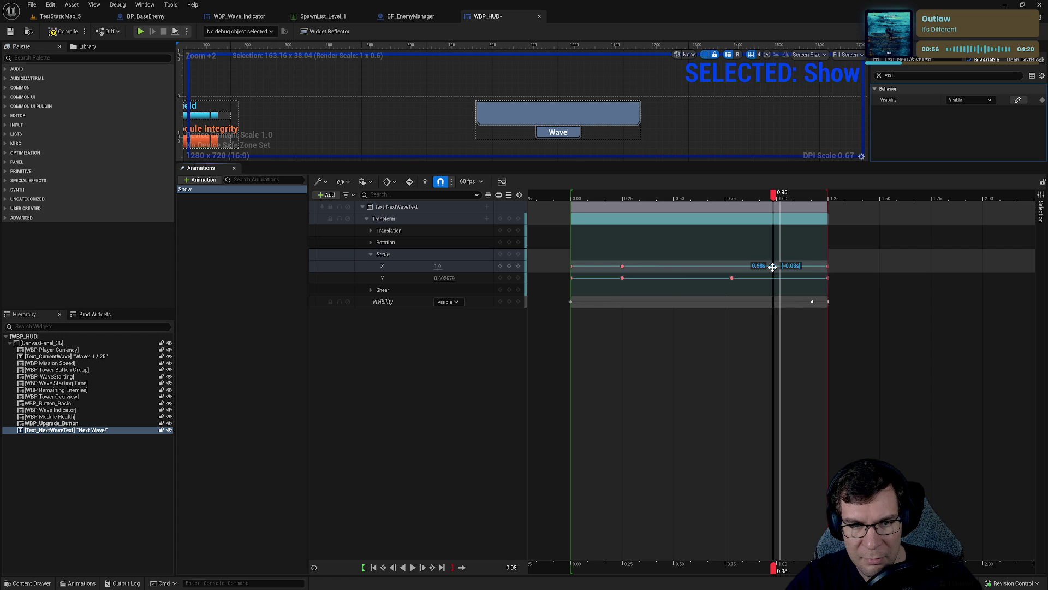
drag(773, 267, 771, 267)
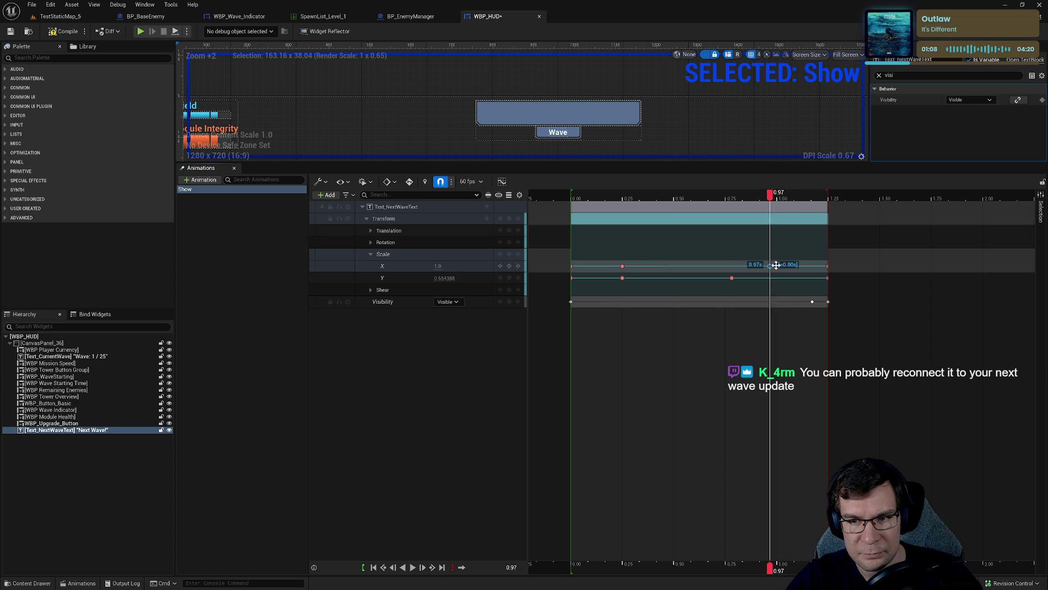
drag(777, 265, 770, 278)
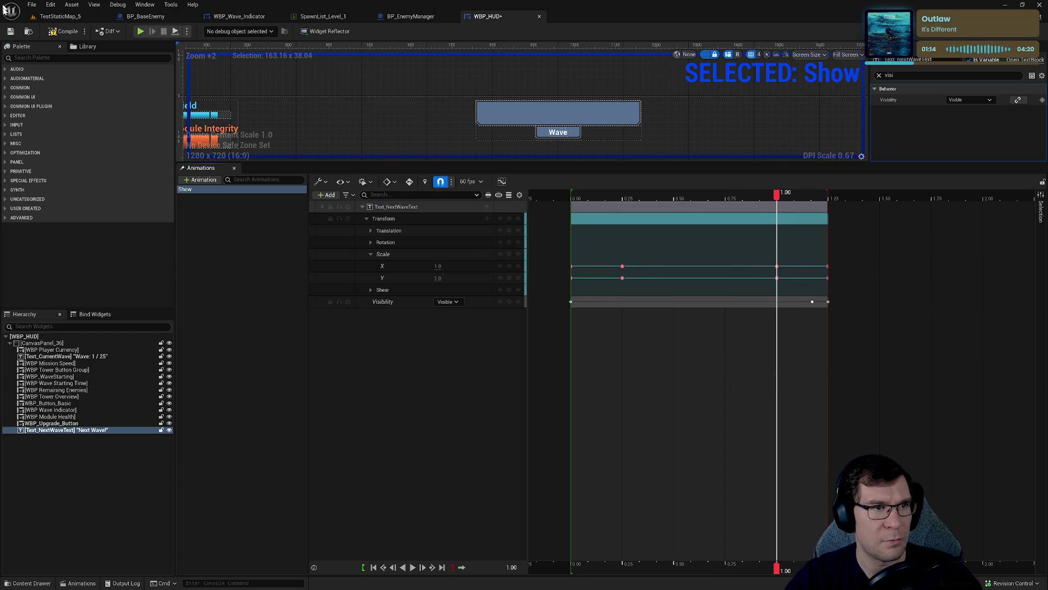
drag(579, 164, 579, 395)
click(55, 16)
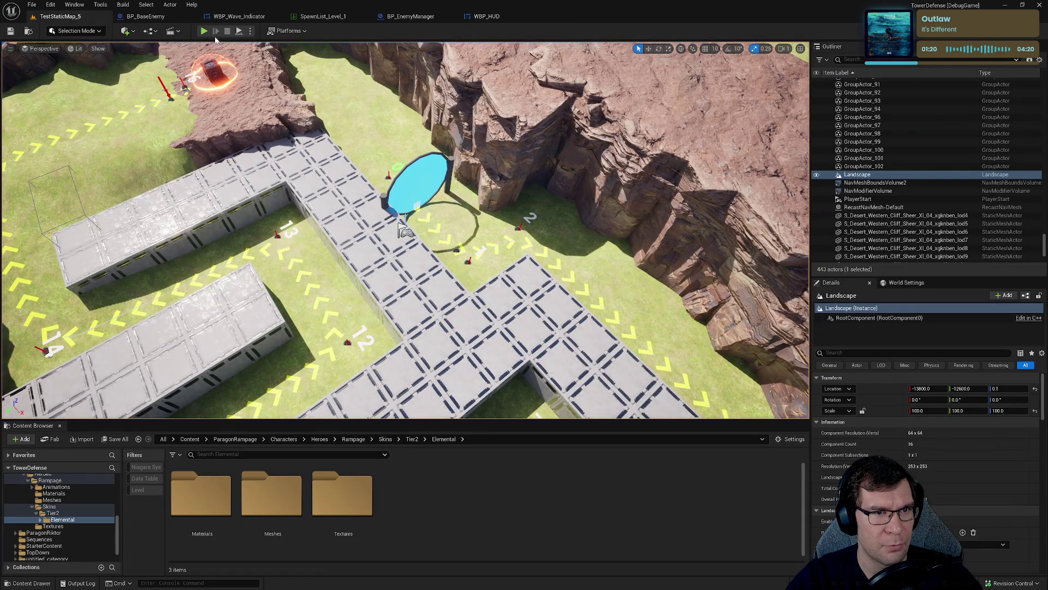
click(203, 31)
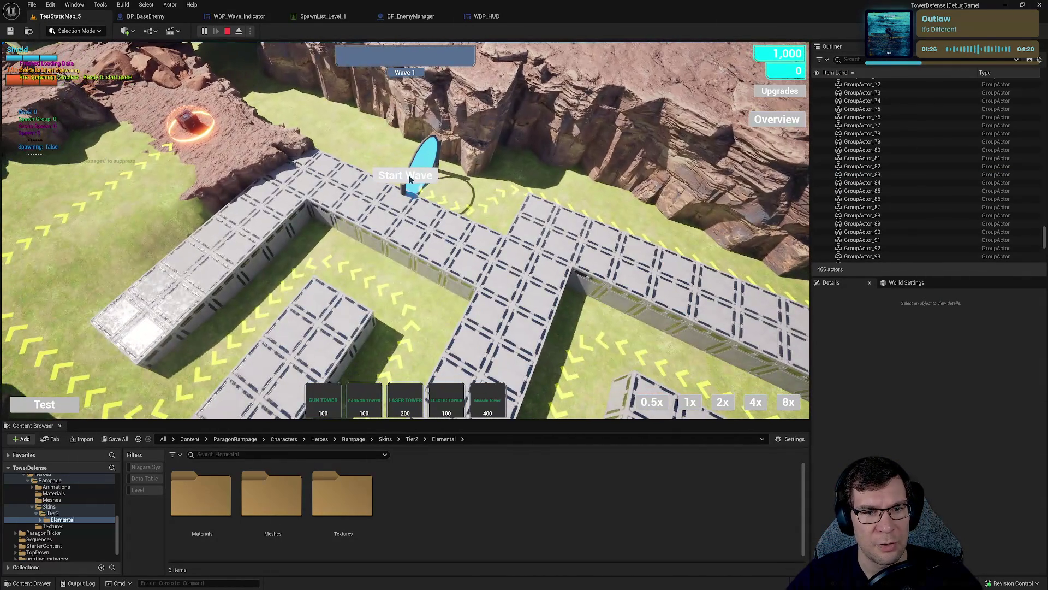
click(482, 276)
click(501, 279)
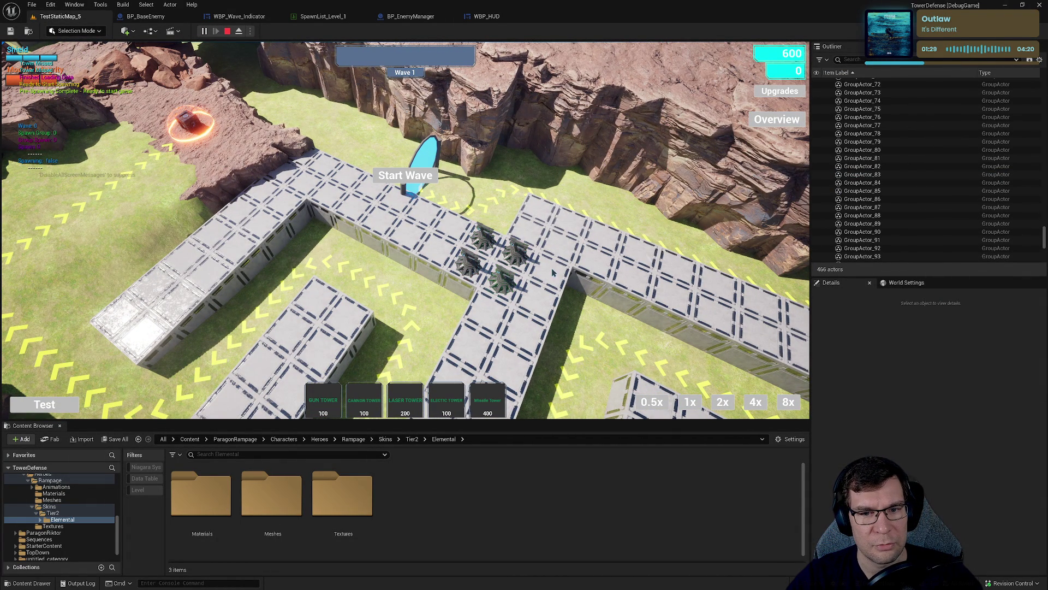
click(561, 247)
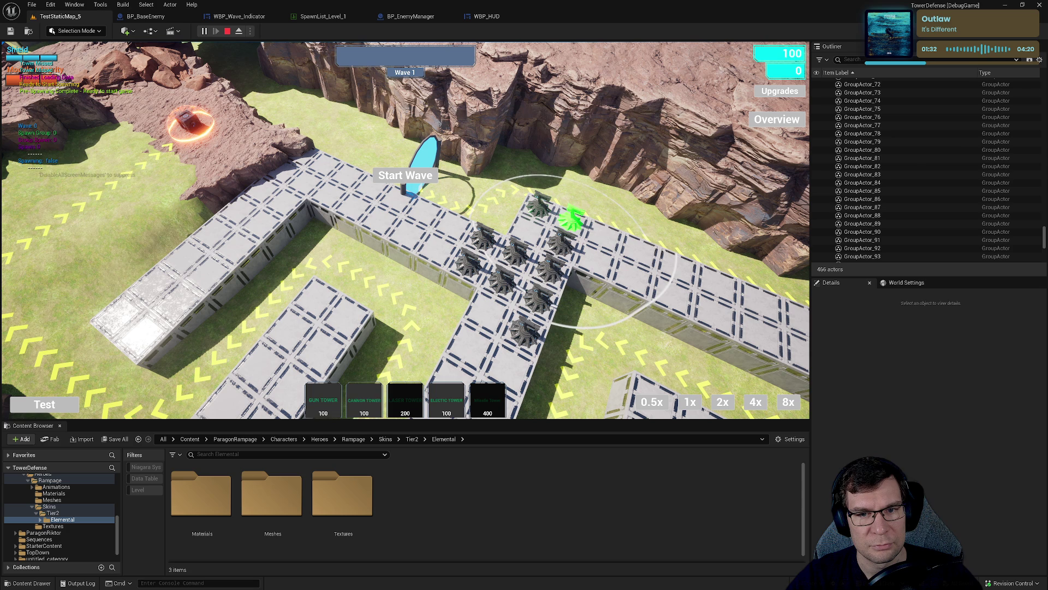
click(571, 219)
click(604, 234)
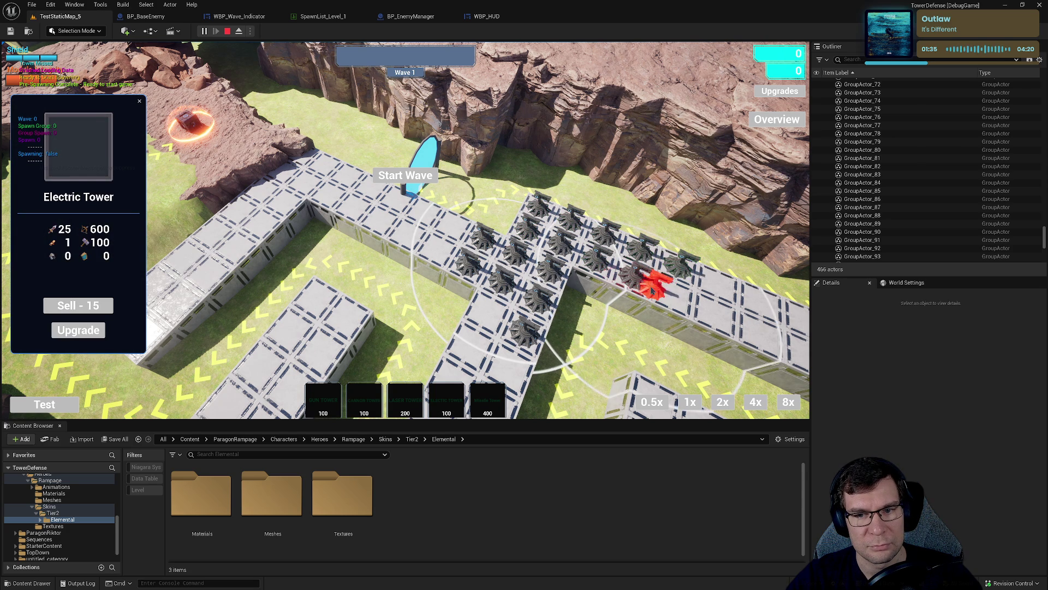
click(722, 290)
click(720, 310)
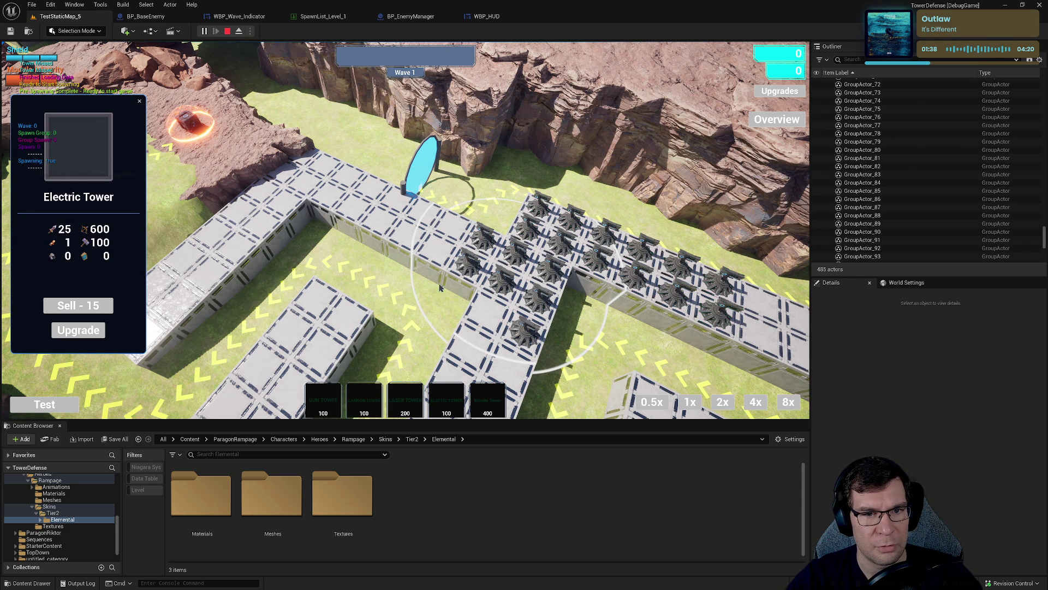
click(140, 102)
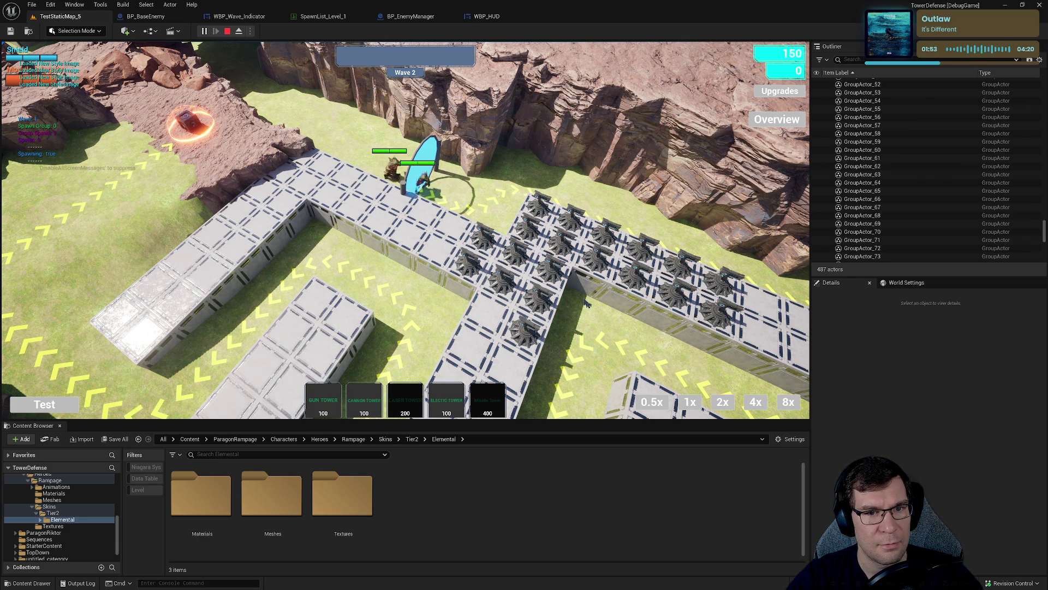
click(690, 405)
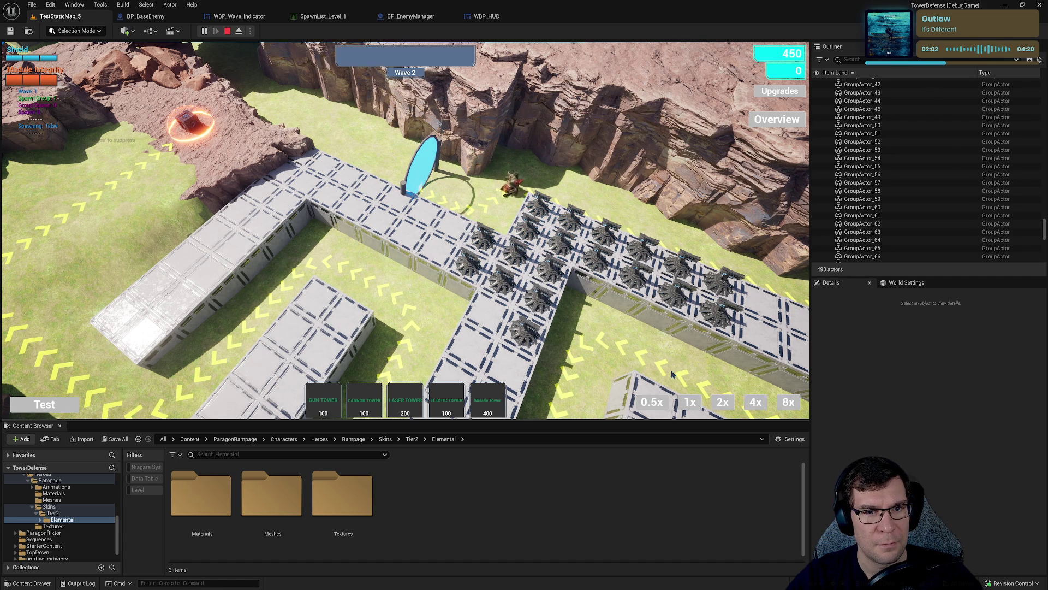
click(228, 31)
click(145, 16)
click(239, 16)
click(409, 18)
click(482, 17)
click(392, 18)
click(482, 16)
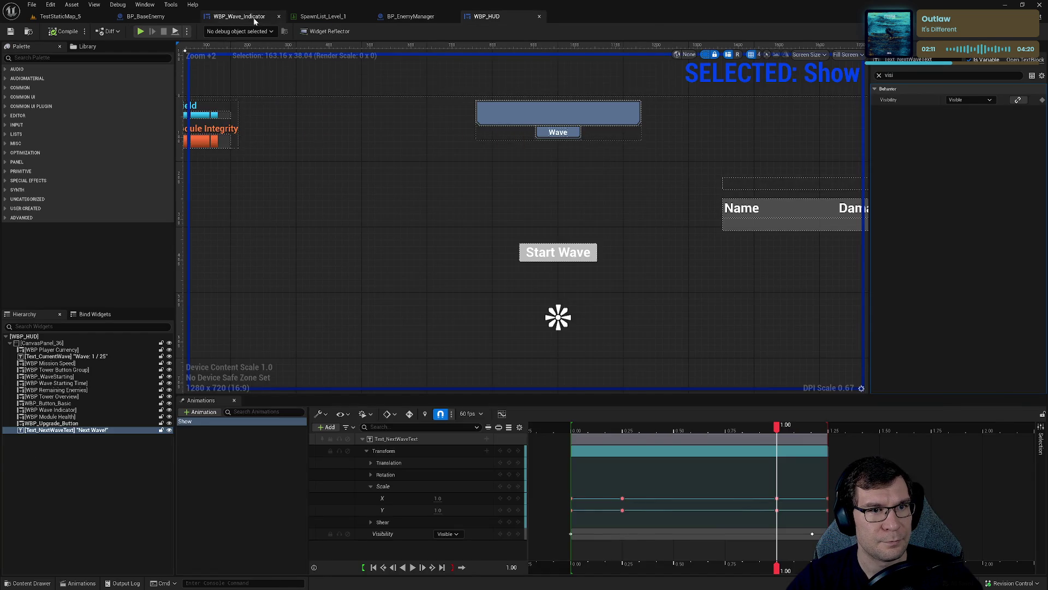
Open WBP_HUD's Event Graph and move the Play Animation, Show and == nodes to make room.
click(240, 16)
click(1020, 33)
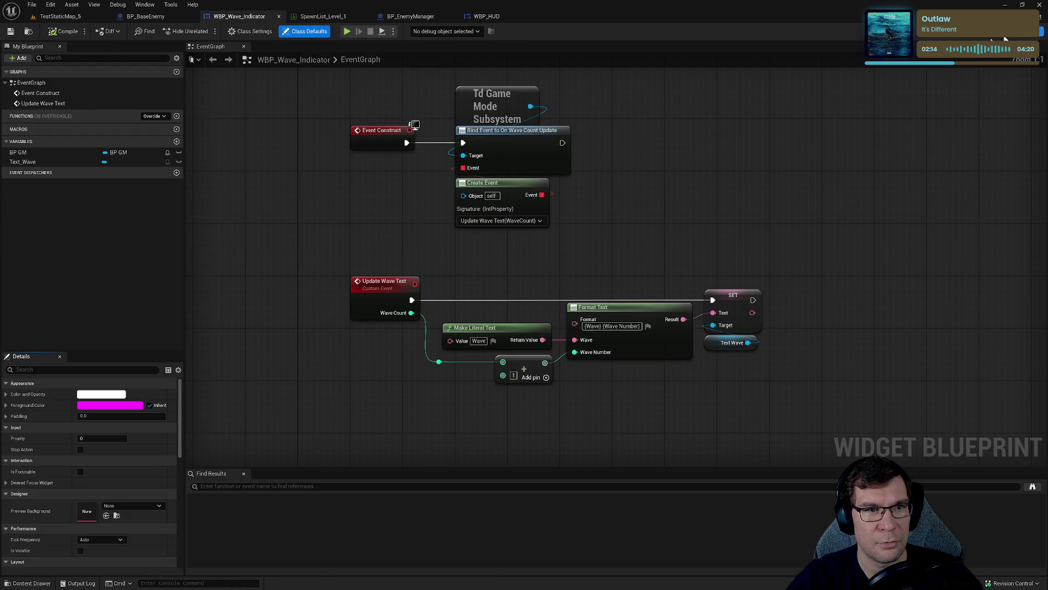
click(145, 16)
click(487, 17)
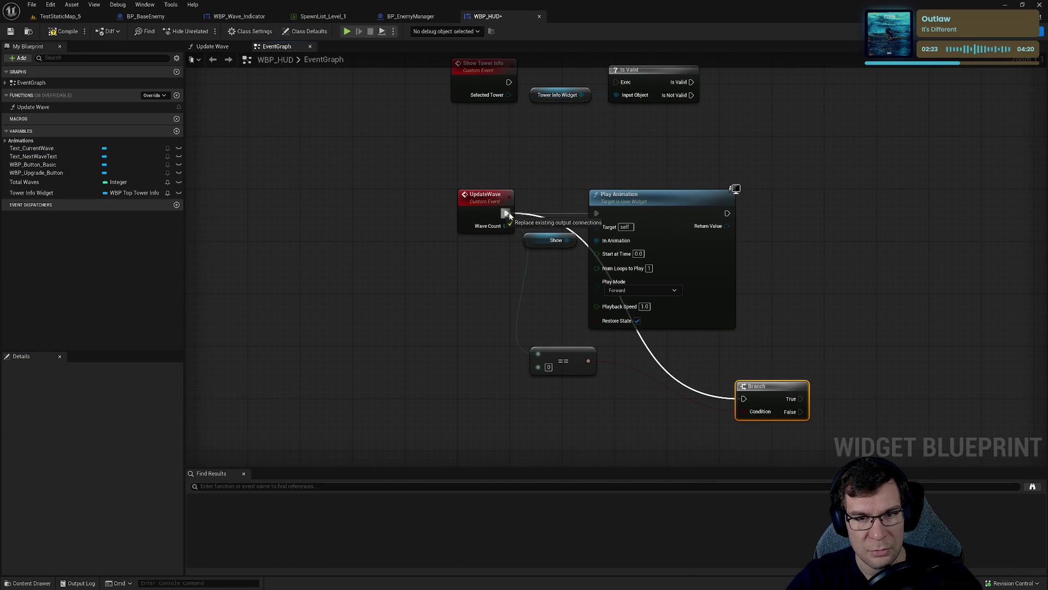
drag(603, 255, 603, 254)
drag(619, 211, 784, 204)
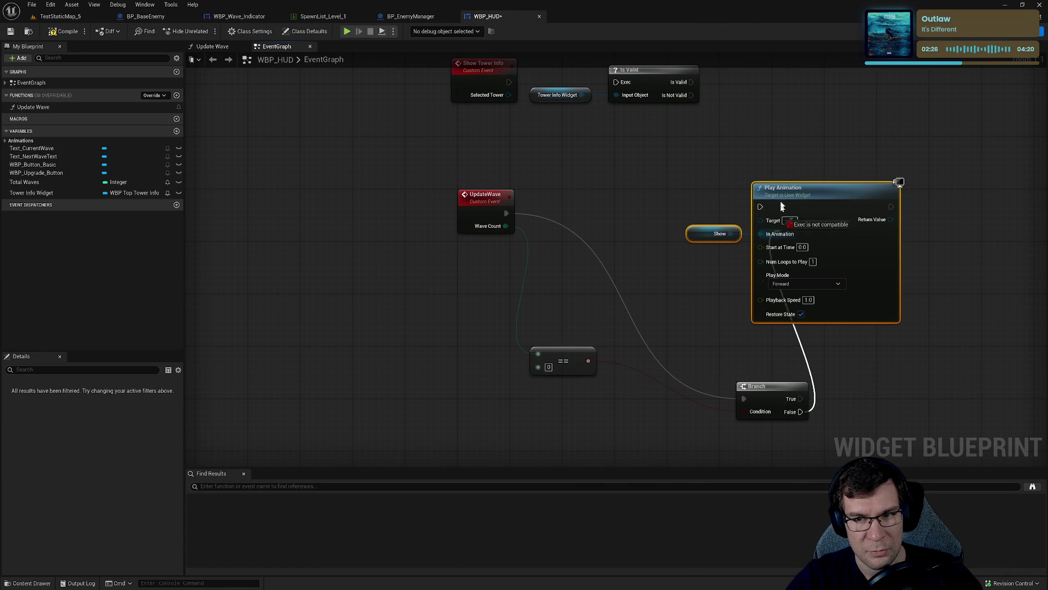
mouse_move(567, 368)
mouse_down()
mouse_move(541, 243)
mouse_move(529, 292)
mouse_up()
Add a Not Equal (!=) node wired to Wave Count.
text(not ea)
key(BackSpace)
text(qual)
key(Return)
drag(550, 206, 560, 247)
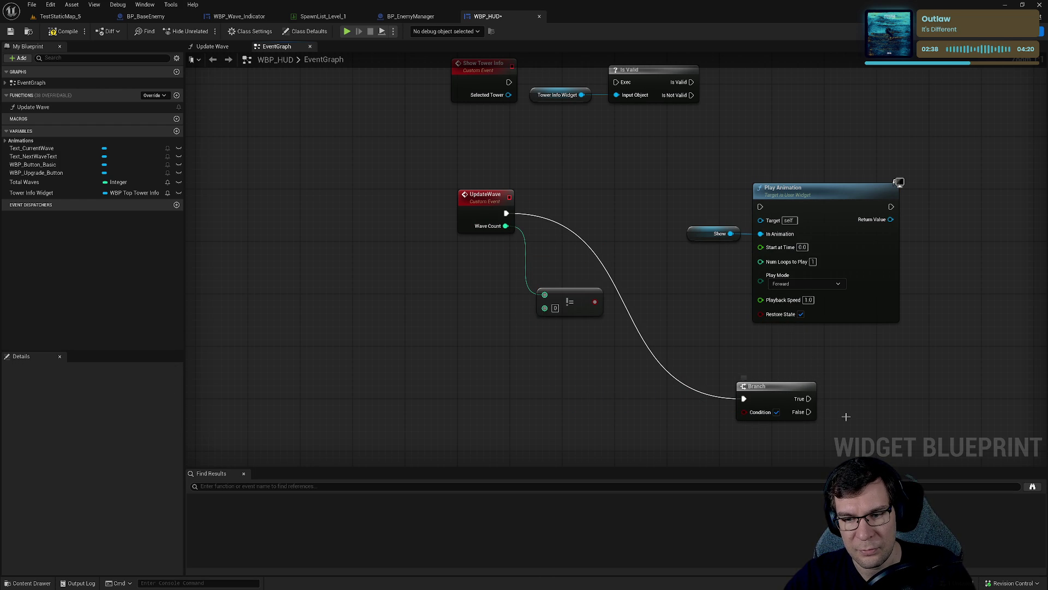
Insert a Branch on the != result between UpdateWave and Play Animation, then save.
drag(787, 381, 657, 206)
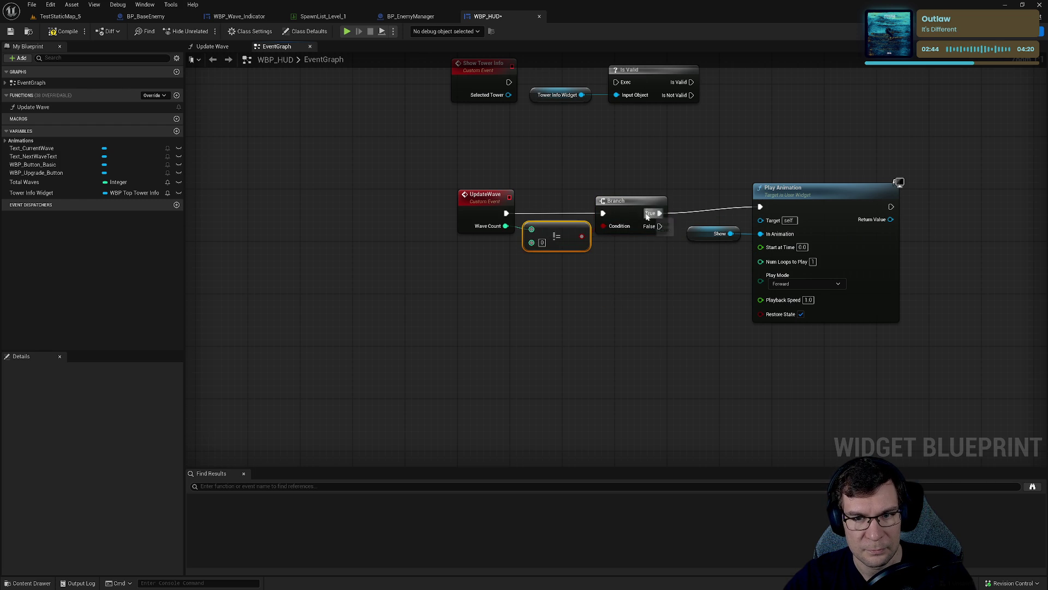
drag(552, 230, 552, 220)
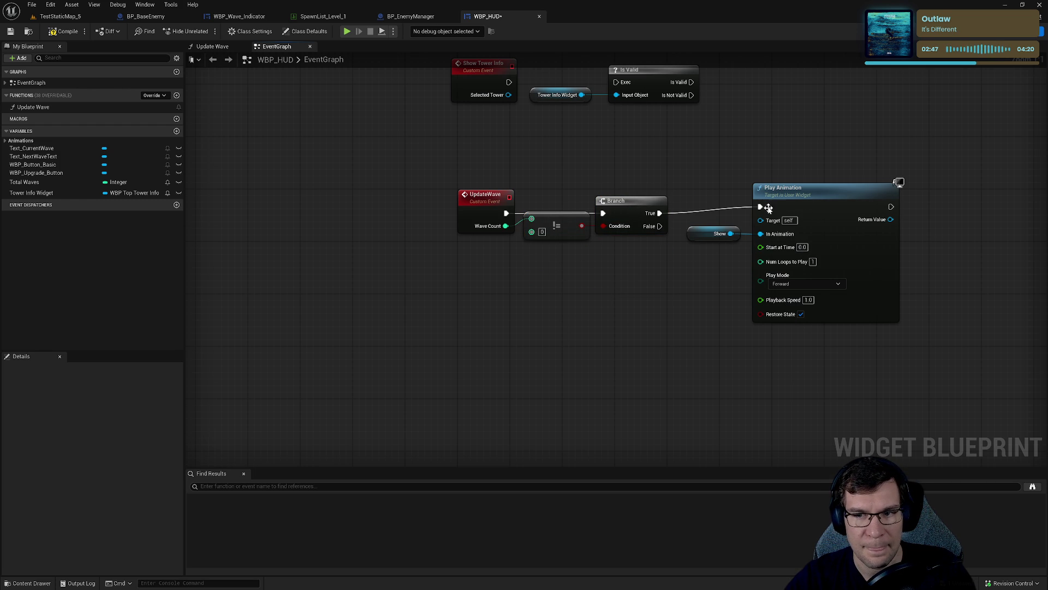
drag(812, 198, 811, 204)
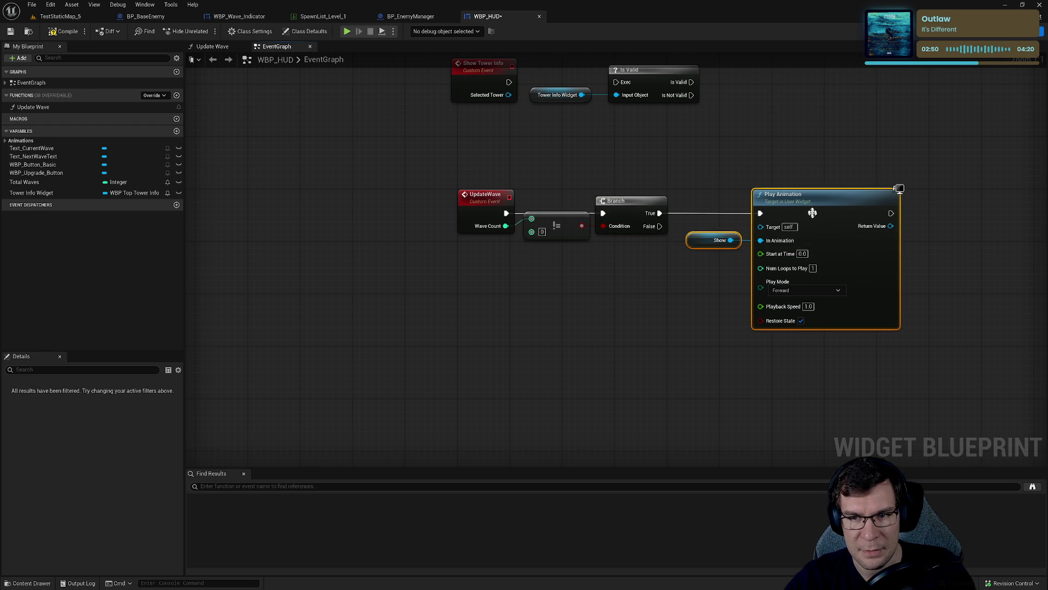
drag(807, 247, 794, 248)
click(491, 164)
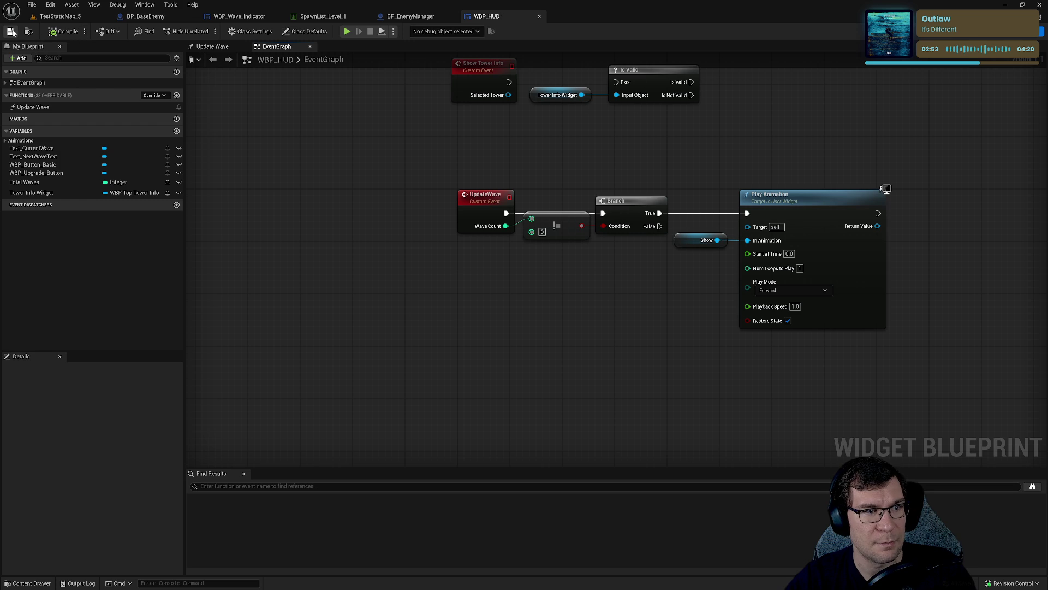
click(58, 16)
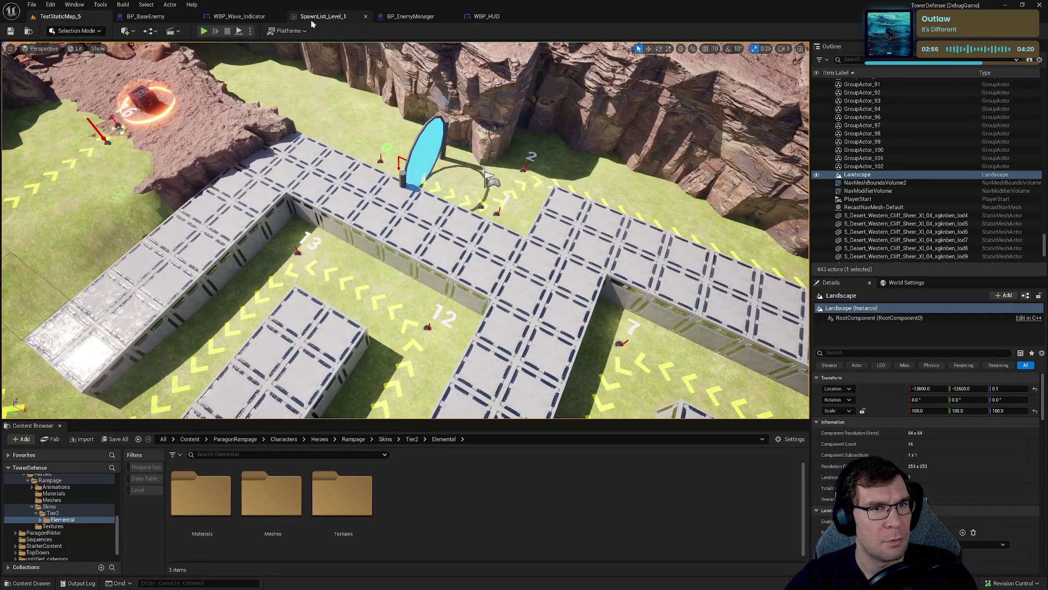
Check the SpawnList_Level_1 data table, return to the WBP_HUD graph and launch the game.
click(308, 16)
click(397, 17)
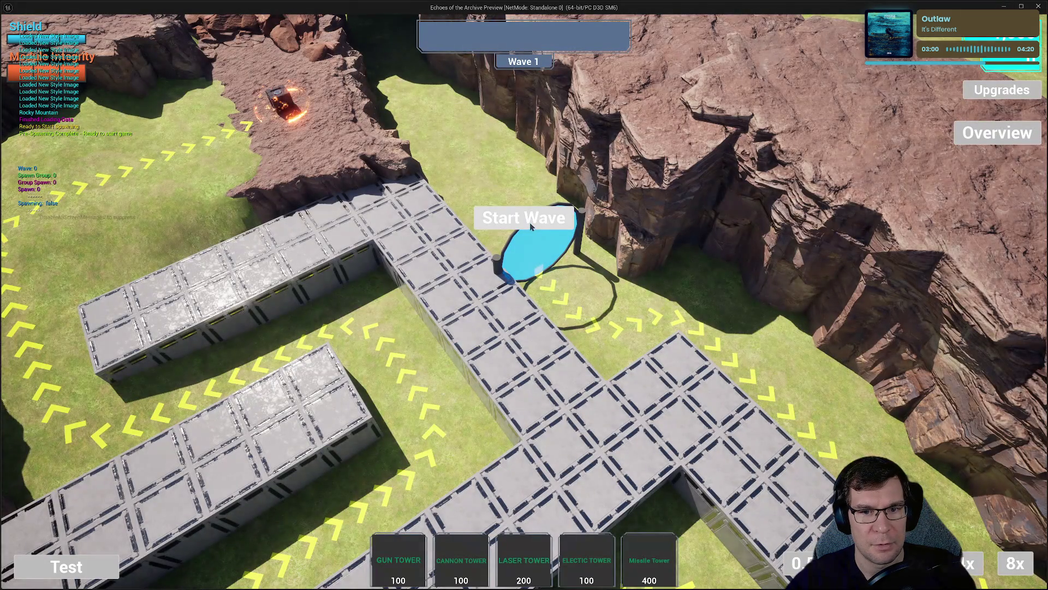
click(530, 222)
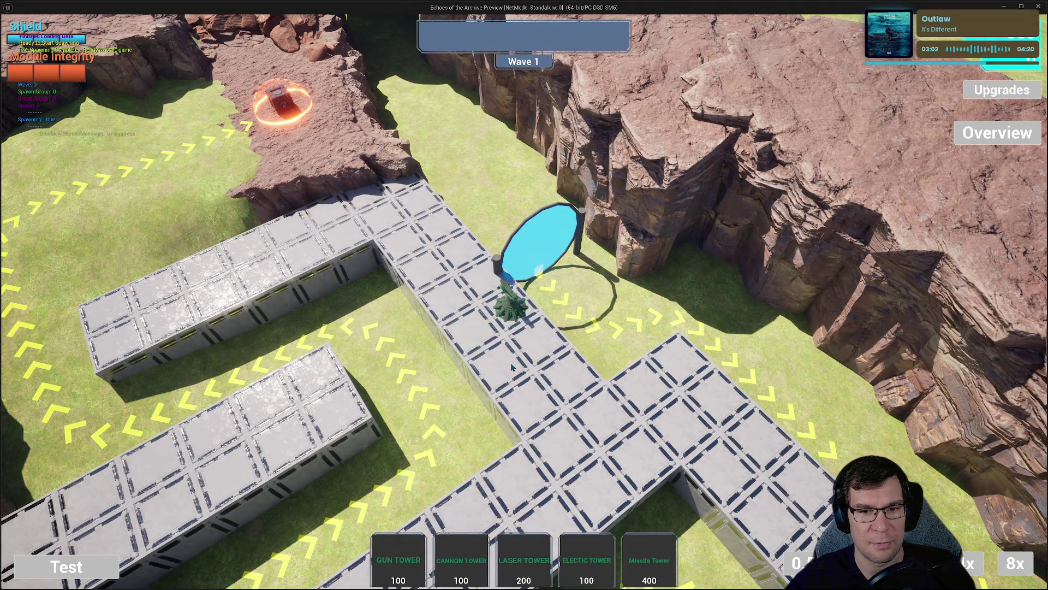
Place eight towers along the path tiles.
click(602, 411)
click(643, 381)
click(678, 353)
click(714, 392)
click(641, 454)
click(681, 422)
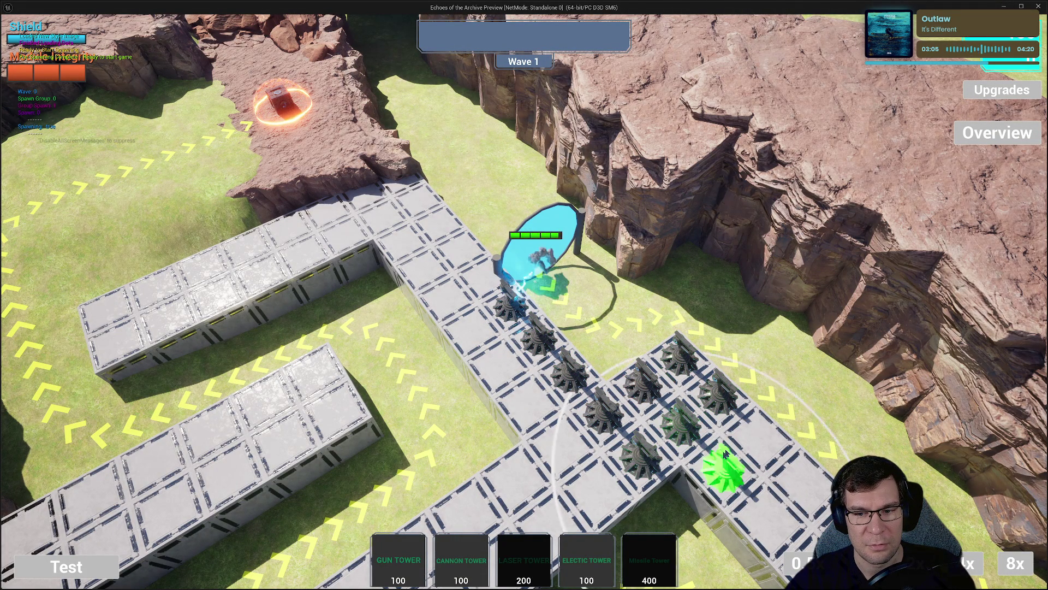
click(719, 468)
click(759, 436)
key(e)
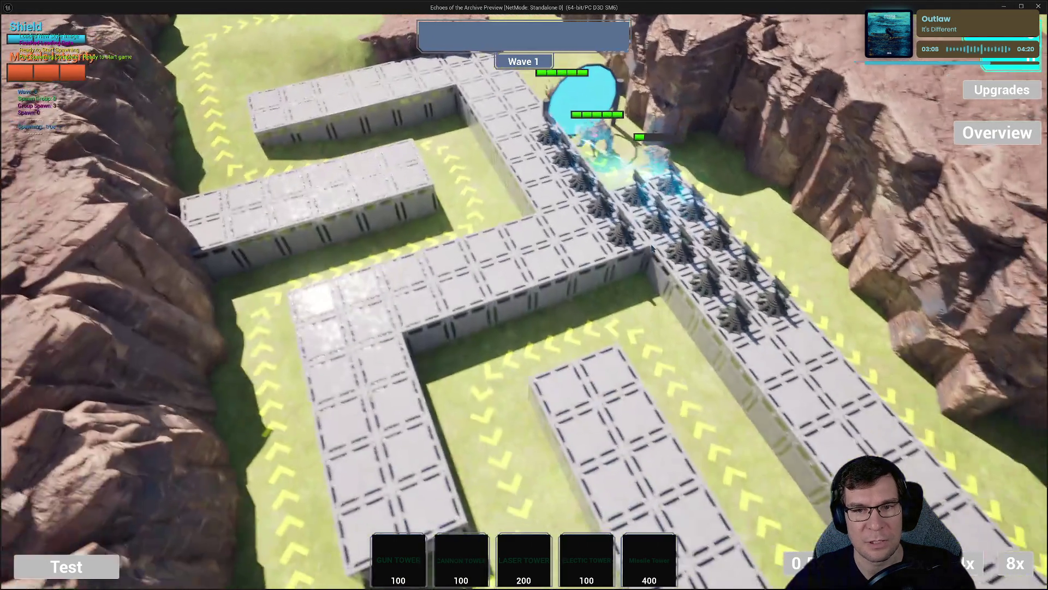
key(a)
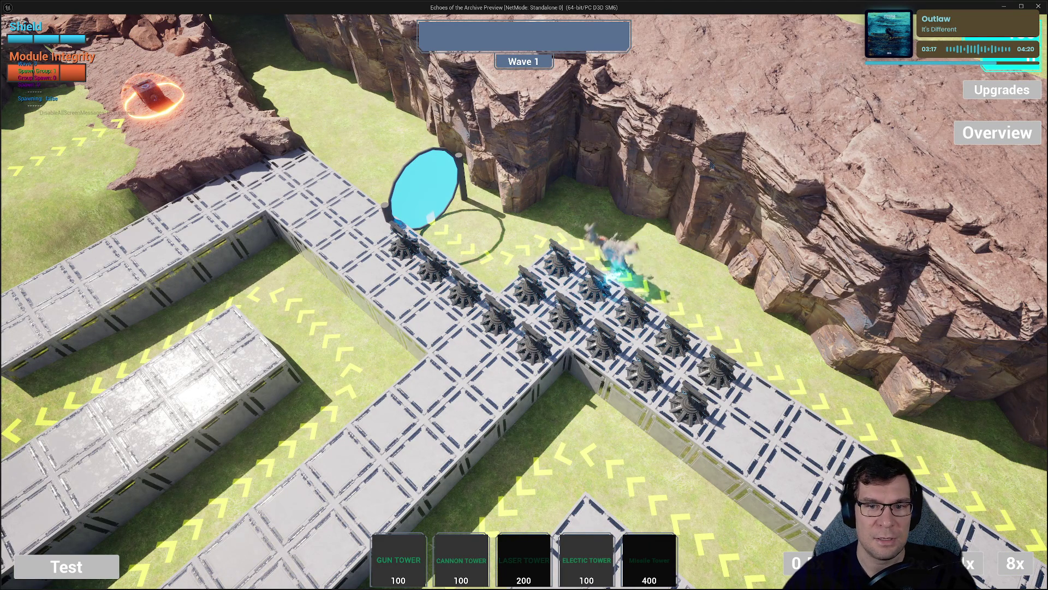
scroll(711, 164, up, 3)
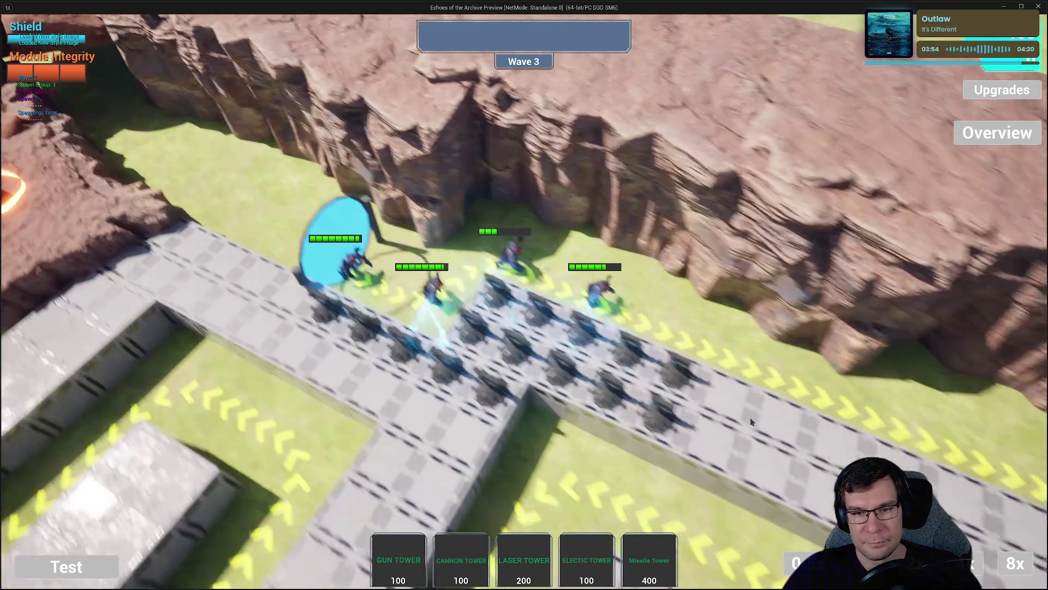
Place six towers along the right path segment.
key(d)
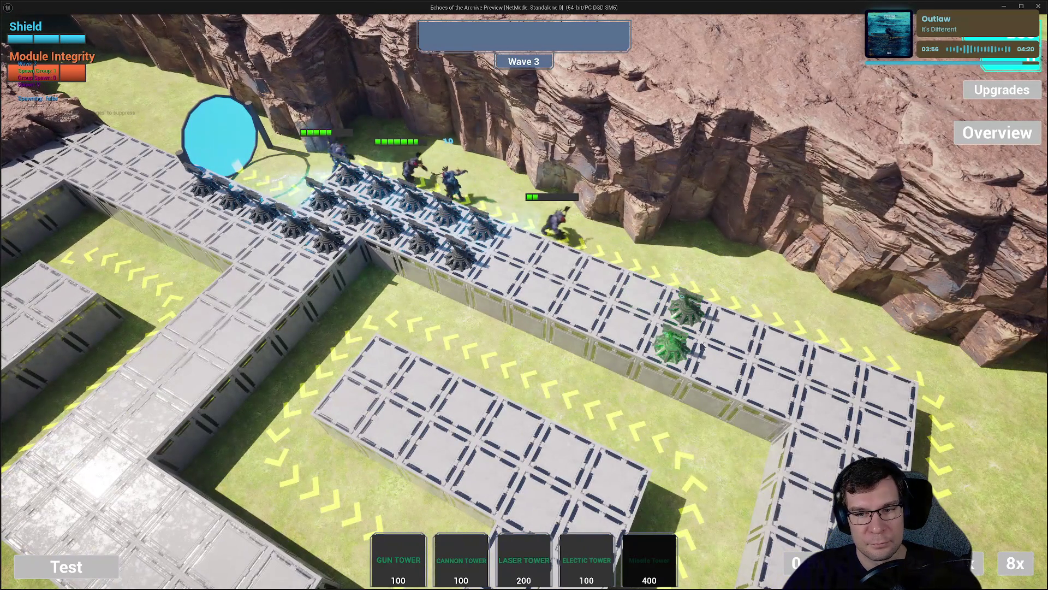
click(783, 350)
click(770, 385)
click(835, 365)
click(890, 388)
click(884, 437)
click(824, 409)
scroll(628, 327, up, 2)
Place six towers on the central block.
key(a)
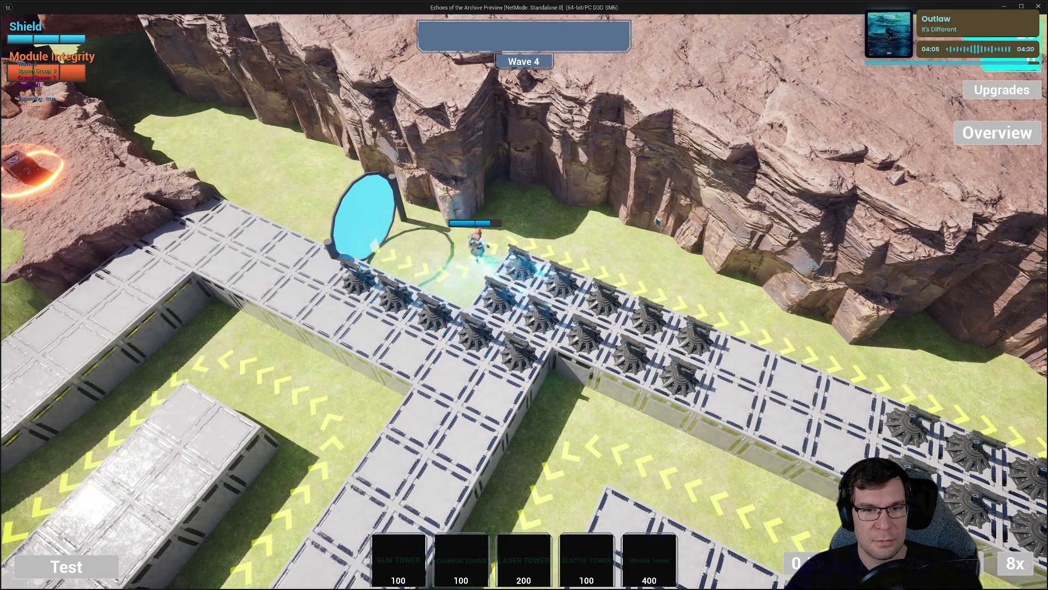
key(d)
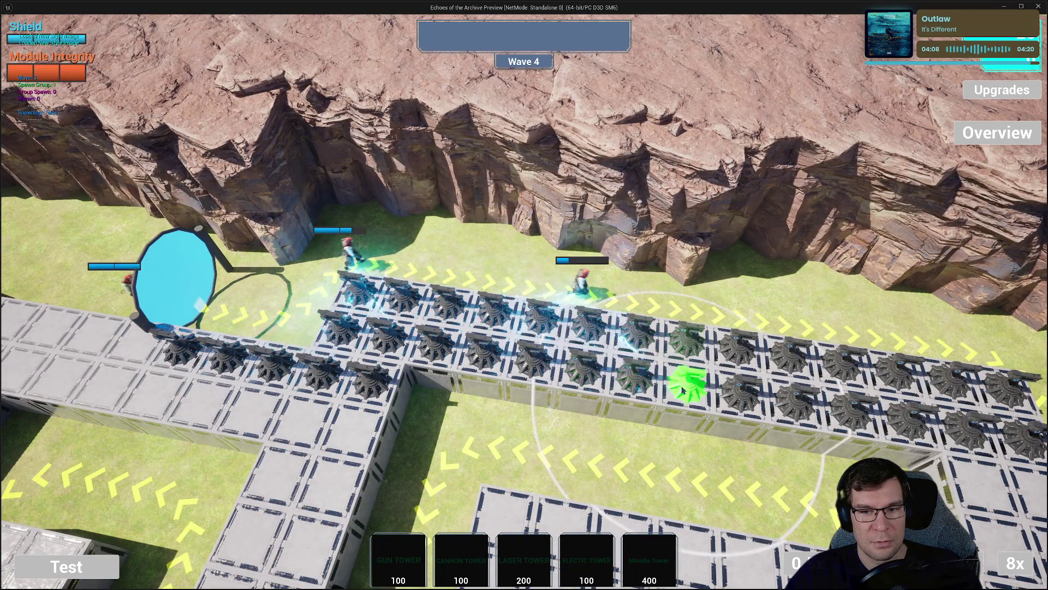
key(s)
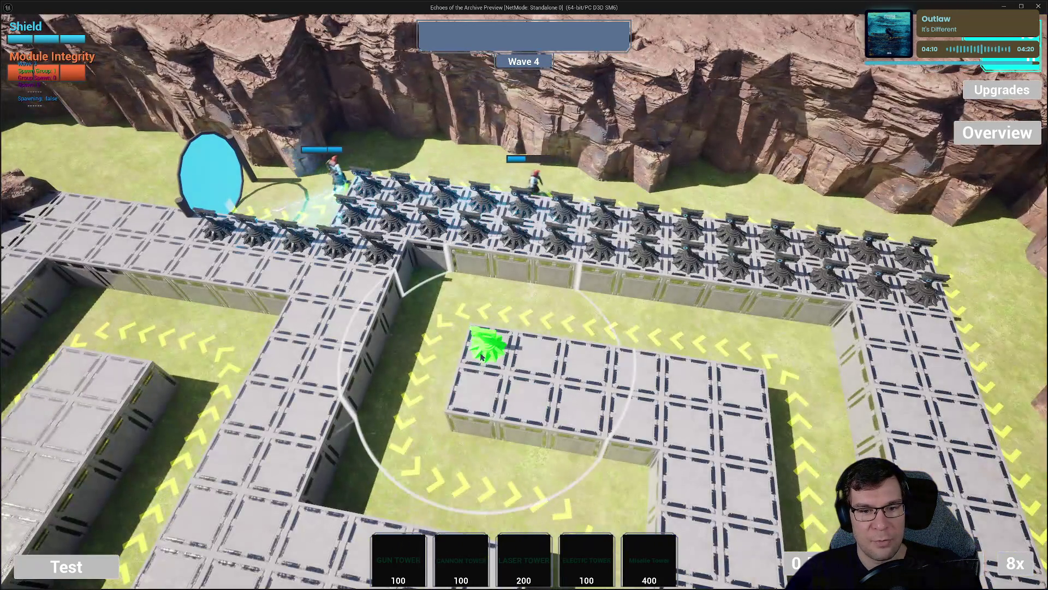
click(486, 347)
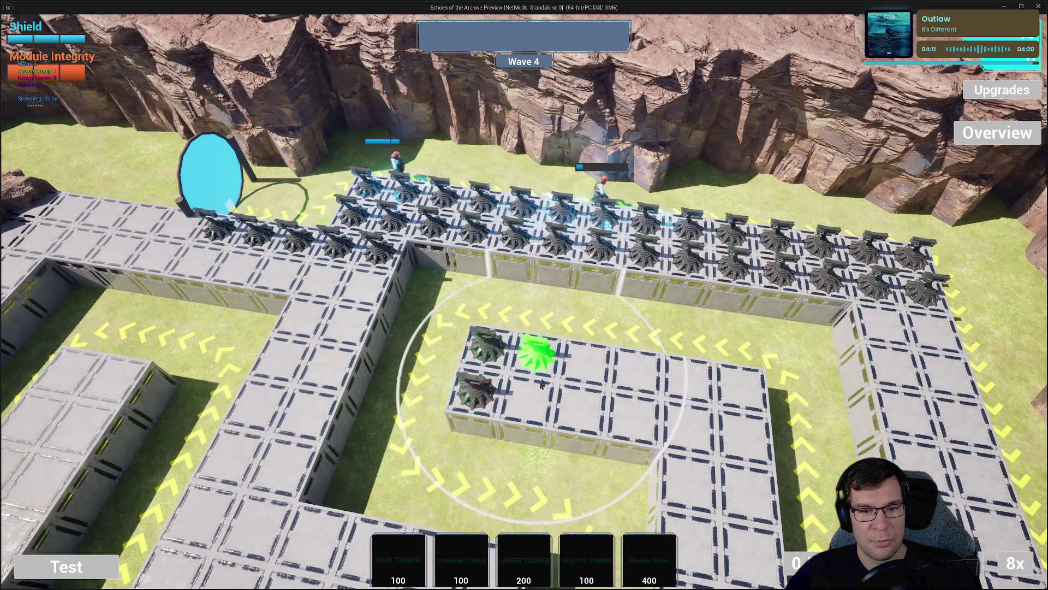
click(535, 352)
click(475, 391)
click(526, 398)
click(585, 358)
click(578, 407)
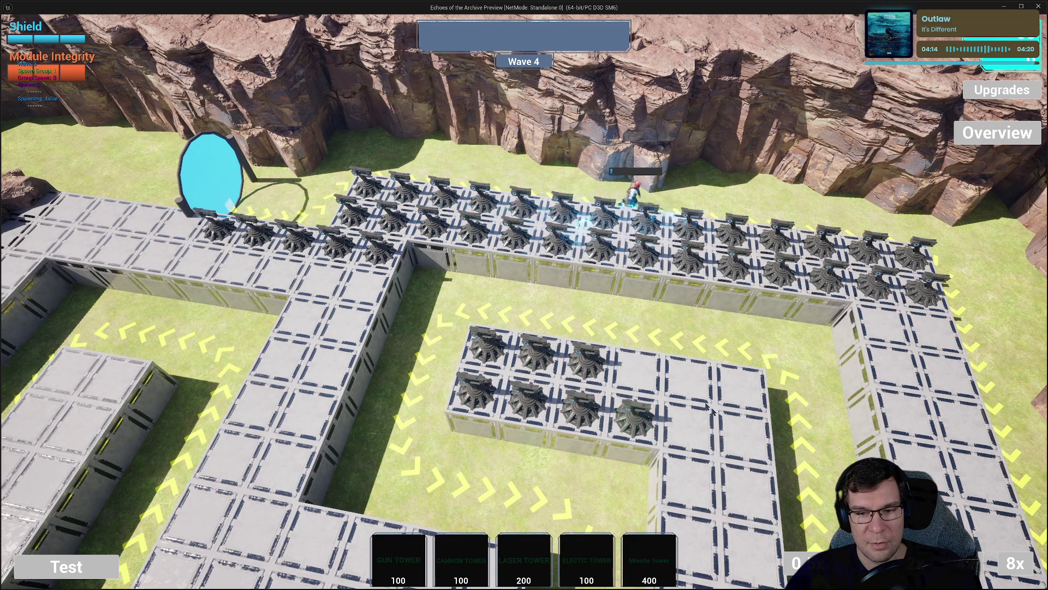
Add six towers around the central block and two on the right column.
click(691, 388)
click(690, 436)
click(744, 389)
click(745, 445)
click(691, 488)
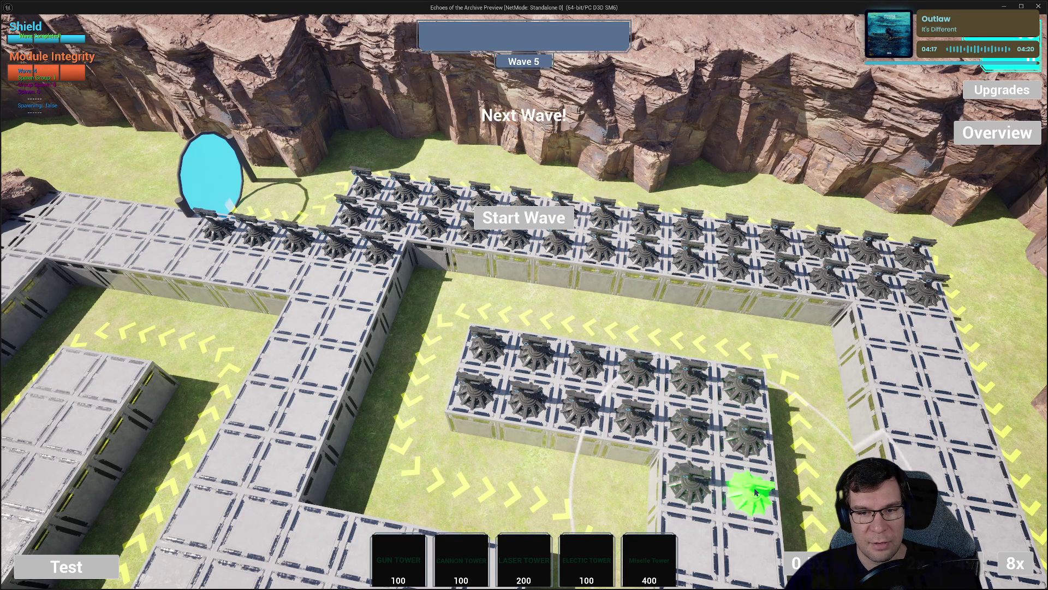
click(752, 499)
key(s)
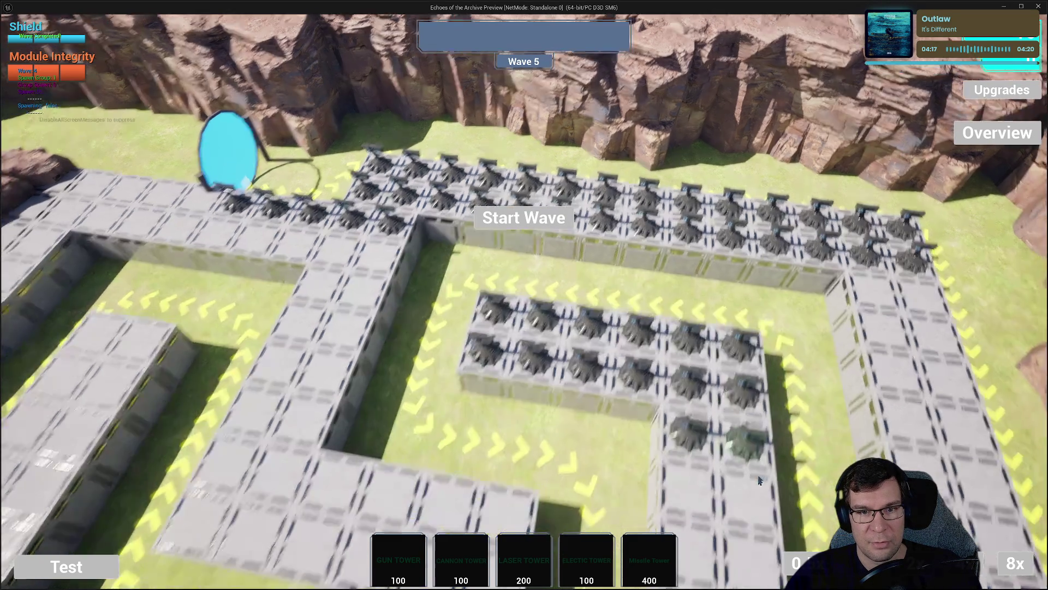
click(769, 389)
click(825, 398)
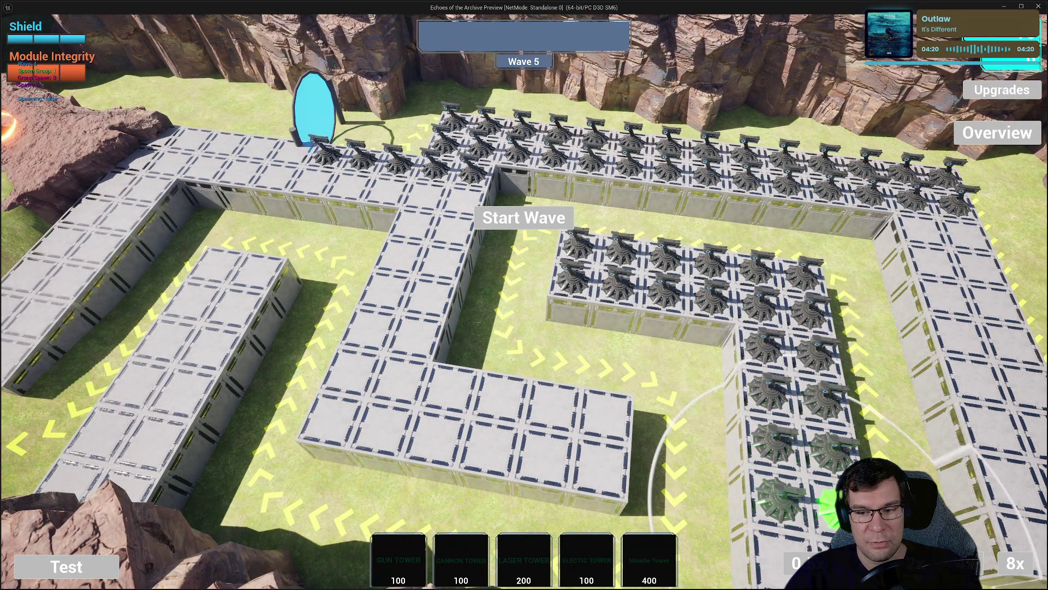
Lay rows of towers along the right, near, lower-left and centre walkways.
key(s)
key(e)
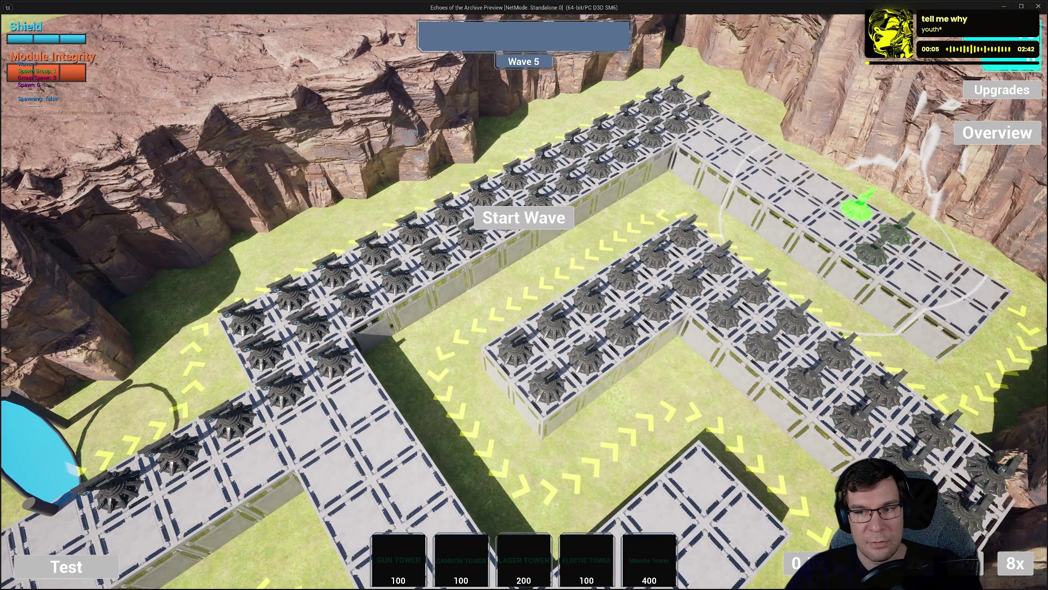
mouse_move(856, 214)
mouse_down()
mouse_move(795, 211)
mouse_move(791, 172)
mouse_move(730, 167)
mouse_up()
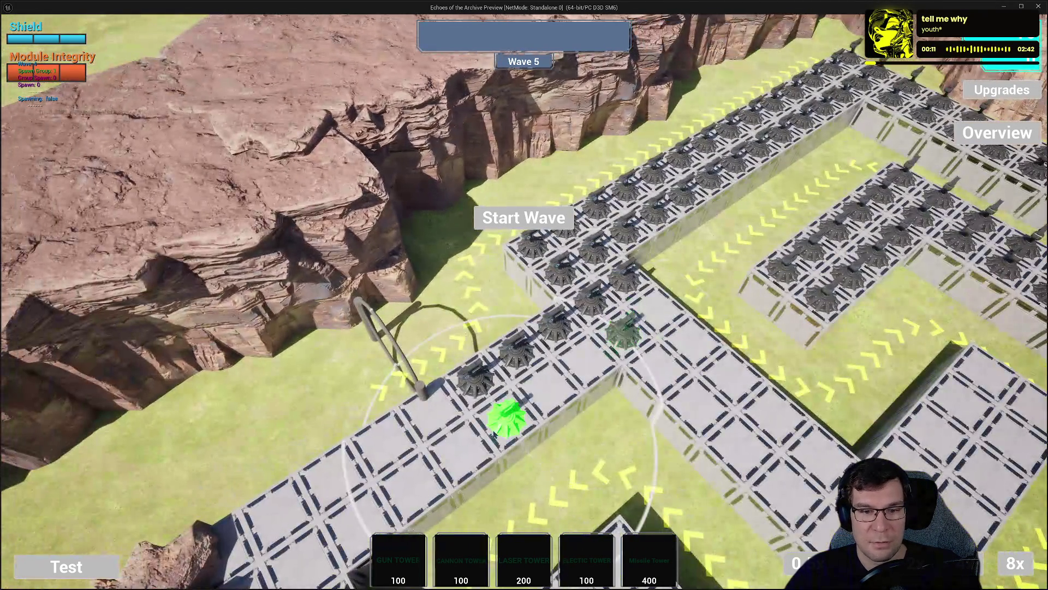
mouse_move(503, 417)
mouse_down()
mouse_move(589, 356)
mouse_move(696, 335)
mouse_move(709, 402)
mouse_move(803, 499)
mouse_up()
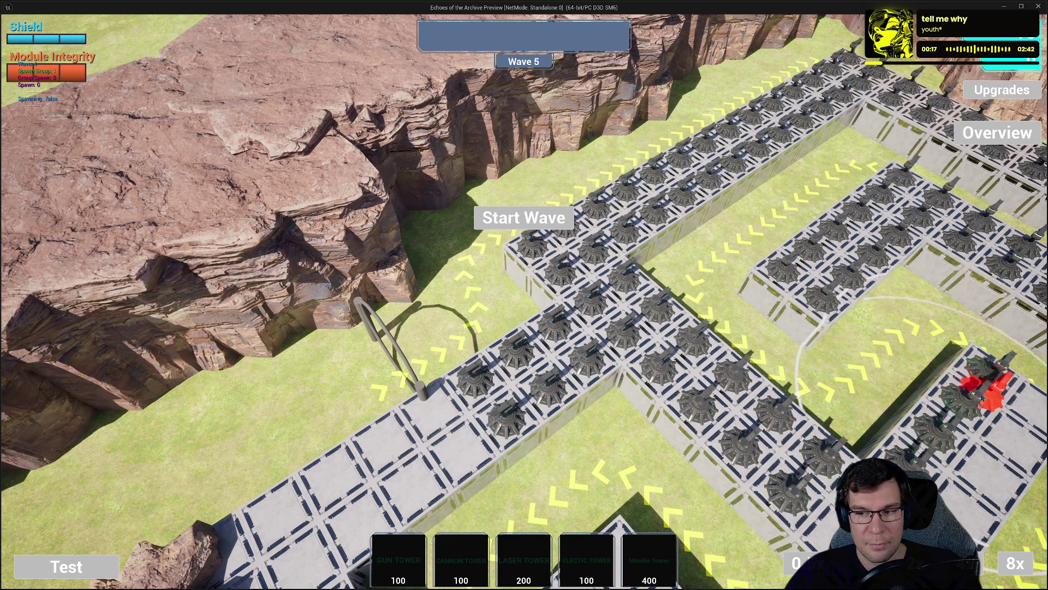
key(q)
drag(723, 328, 790, 277)
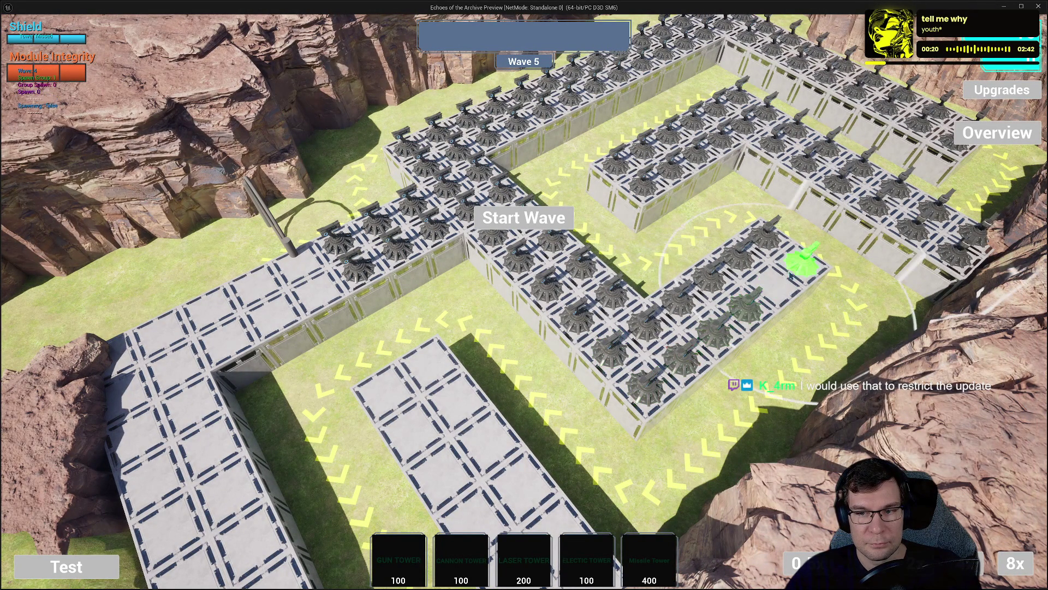
key(a)
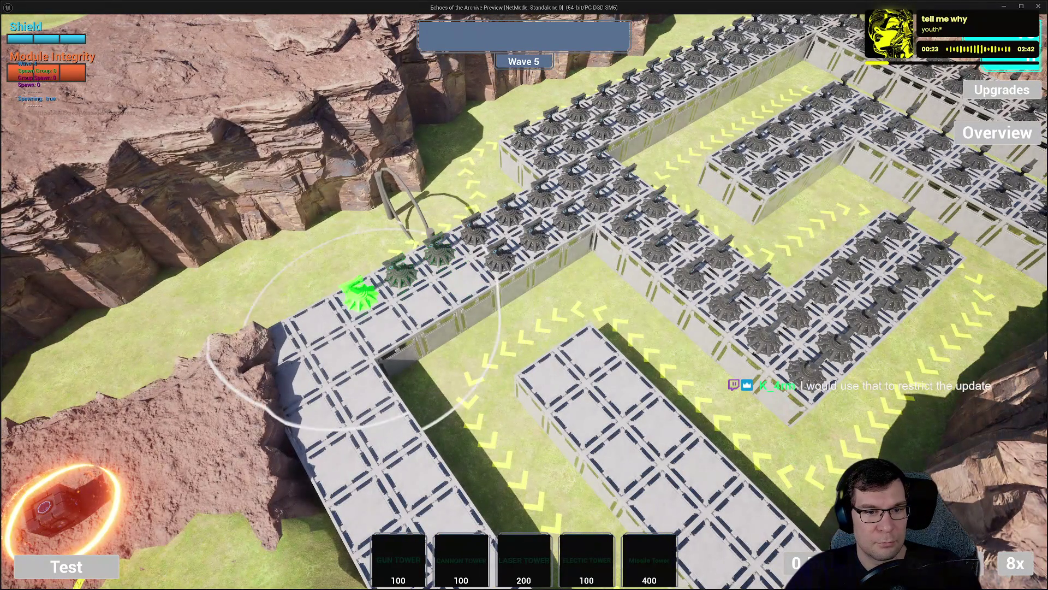
mouse_move(359, 295)
mouse_down()
mouse_move(293, 340)
mouse_move(335, 351)
mouse_move(463, 286)
mouse_up()
mouse_move(308, 417)
mouse_down()
mouse_move(386, 428)
mouse_move(382, 440)
mouse_move(550, 374)
mouse_move(624, 385)
mouse_move(749, 510)
mouse_move(702, 549)
mouse_up()
Place one more tower and open an Electric Tower's info panel near the enemy spawn.
key(q)
click(488, 280)
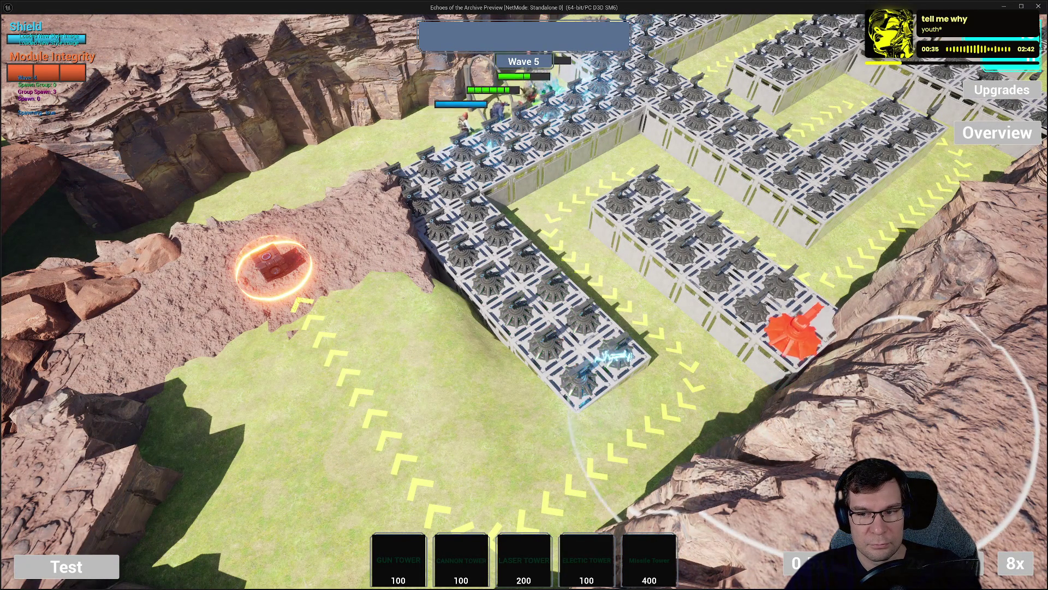
key(q)
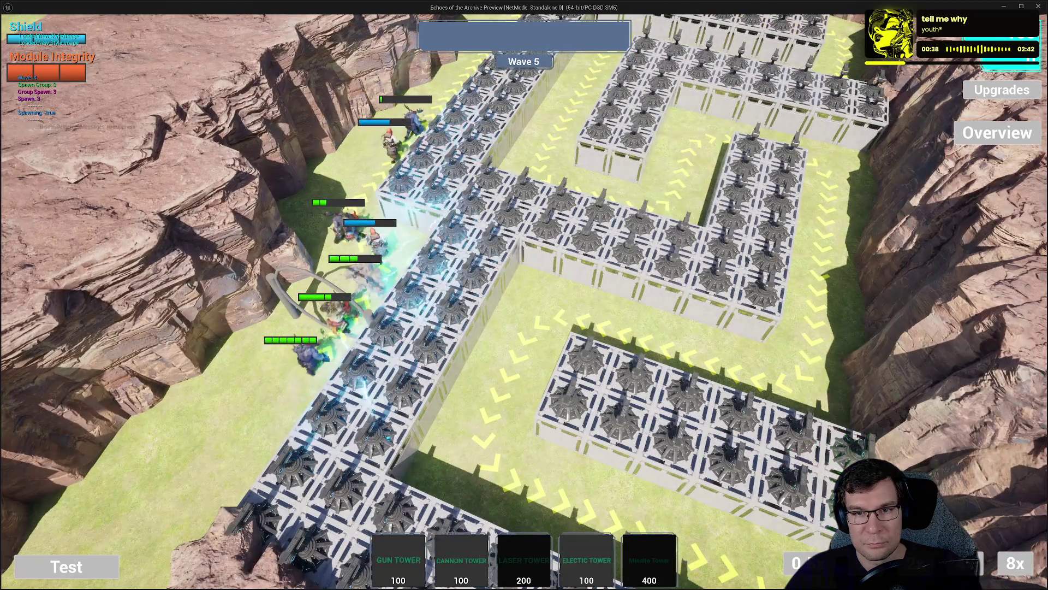
key(q)
key(q)
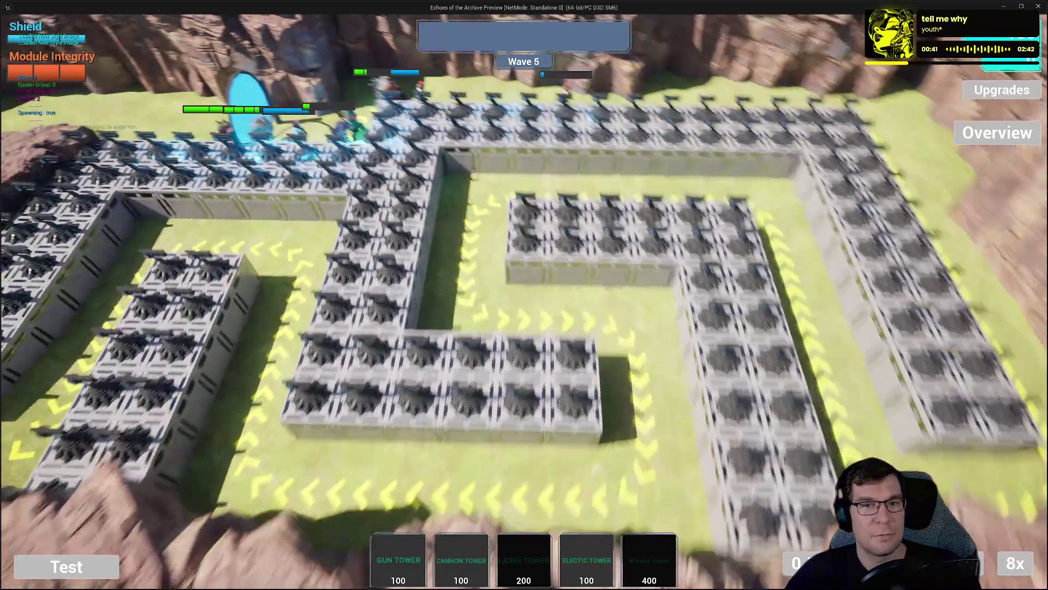
key(a)
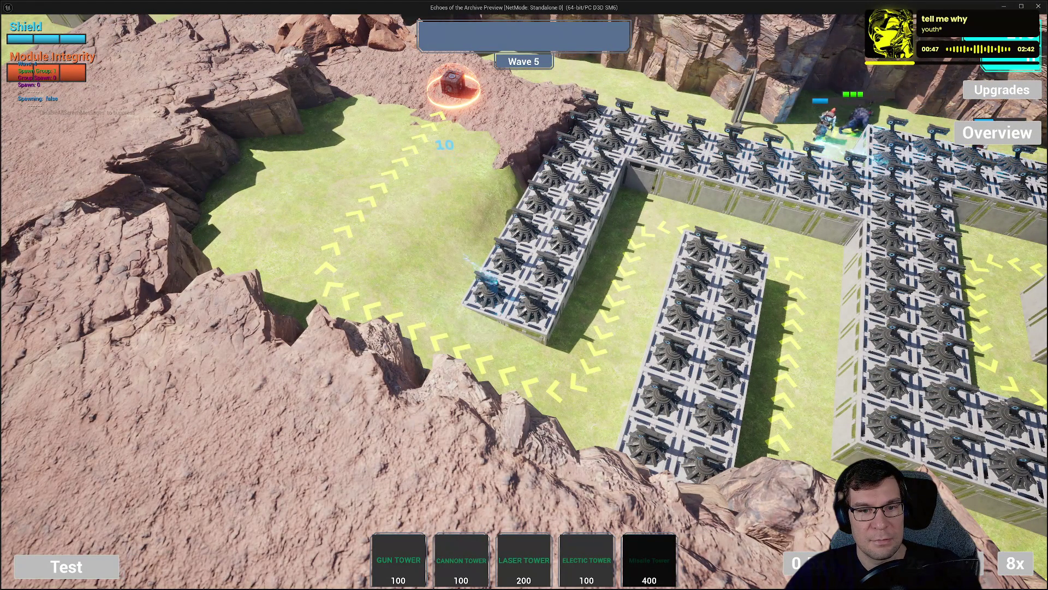
key(d)
click(437, 289)
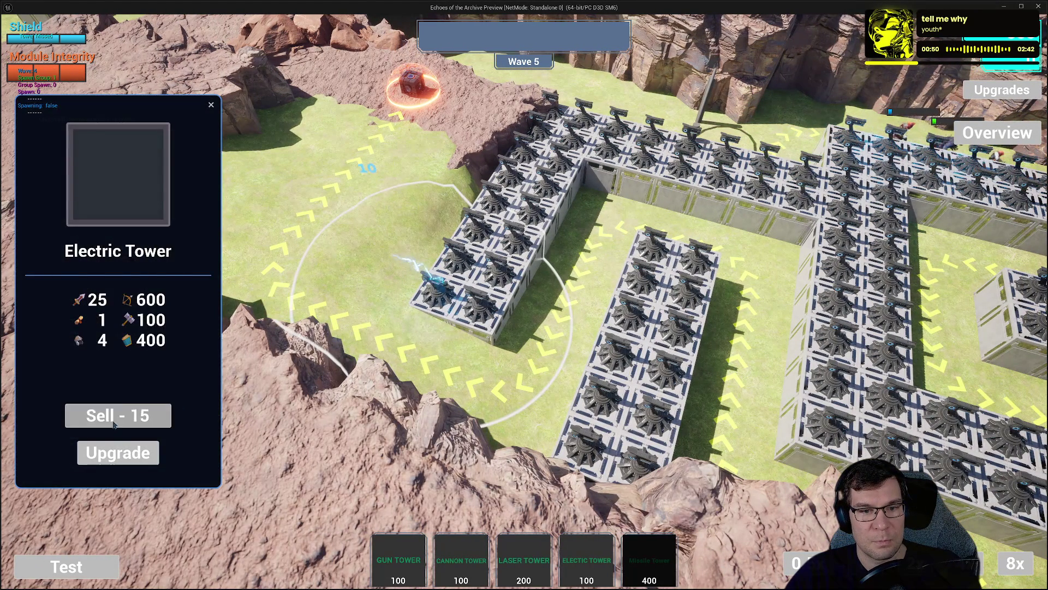
Show the Electric Tower damage and kills overview, then unlock all tower types from the debug list.
click(105, 414)
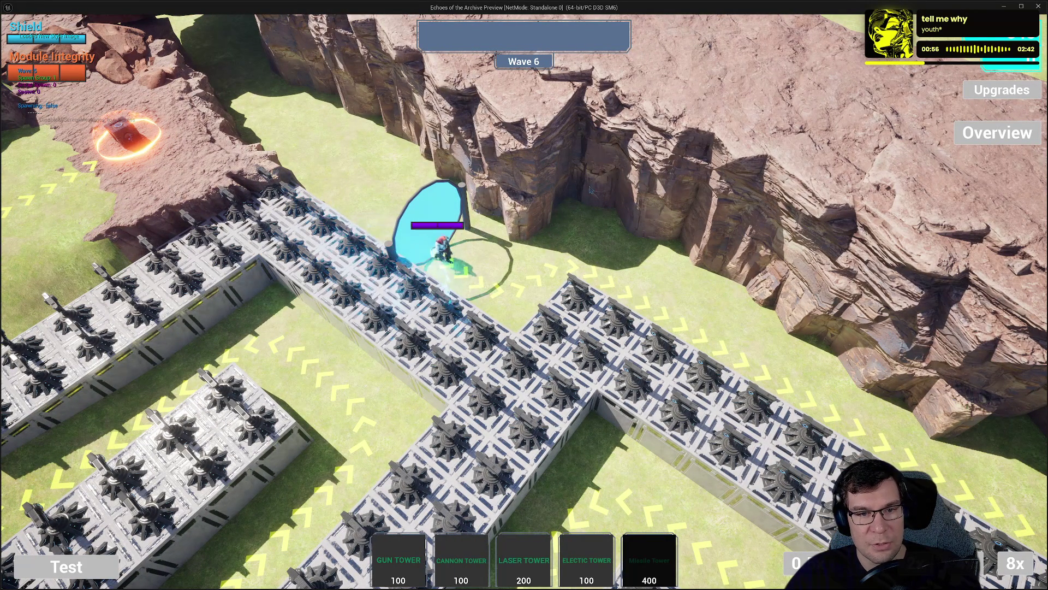
click(1000, 141)
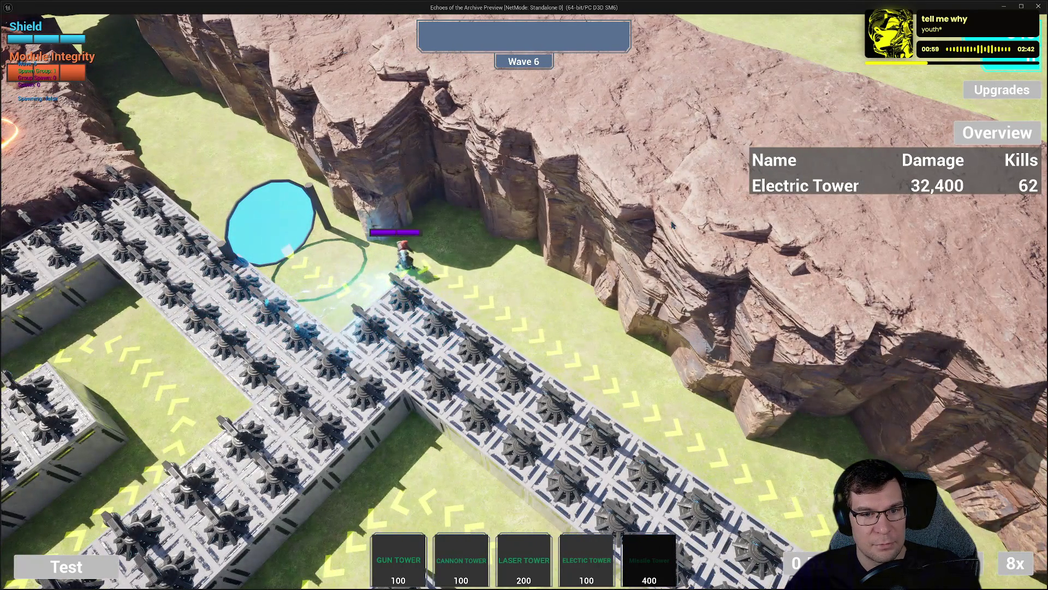
key(e)
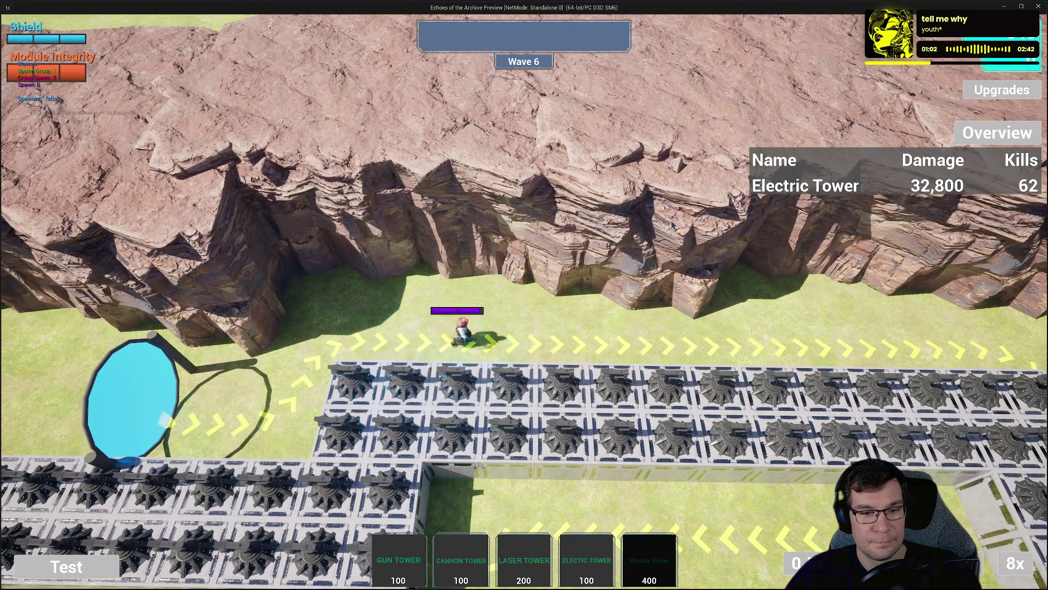
scroll(604, 304, down, 5)
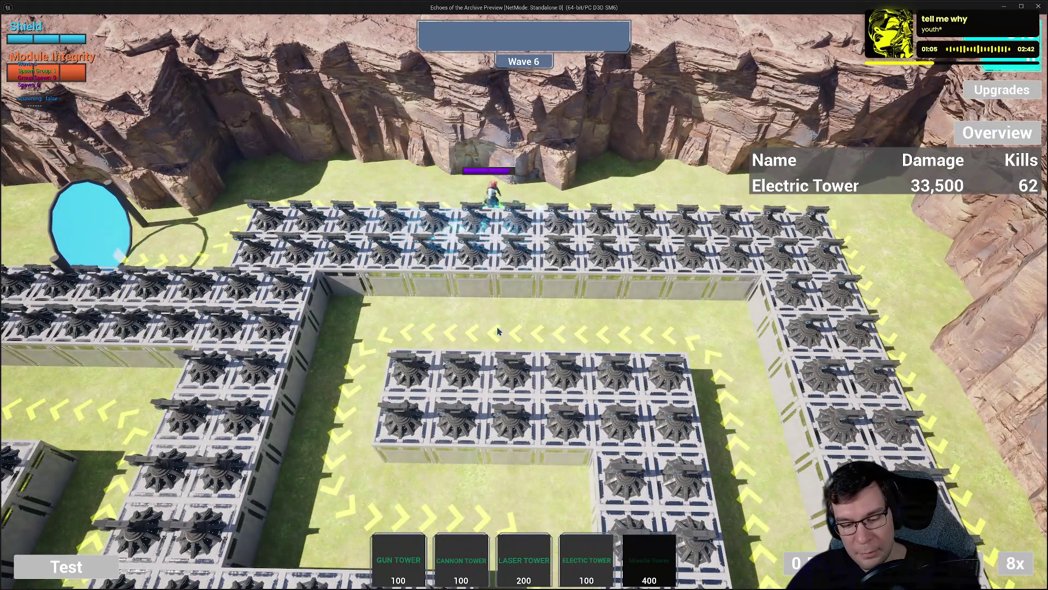
key(Tab)
click(96, 499)
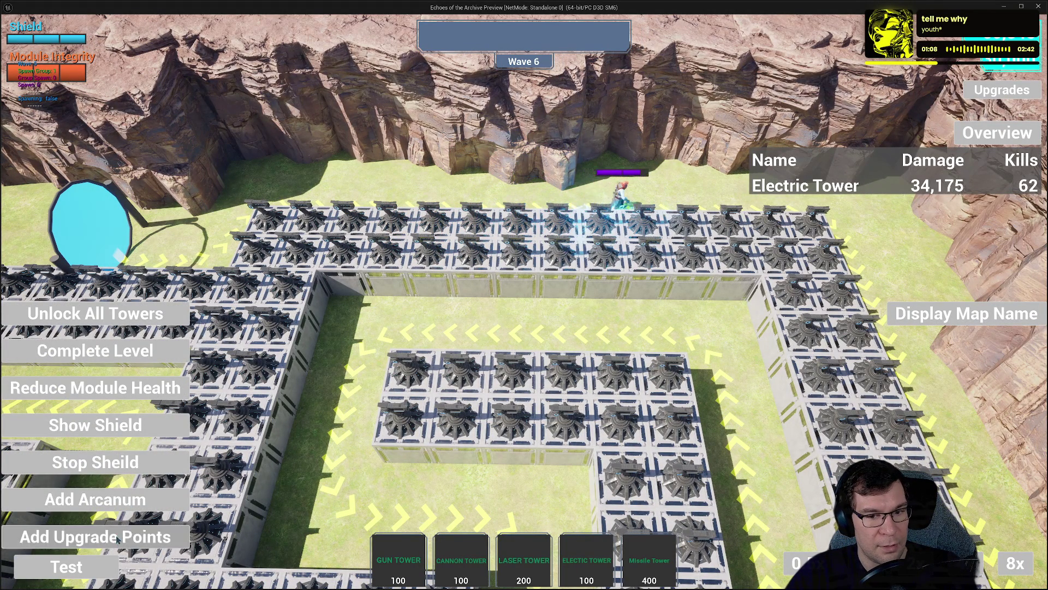
Hide the debug list, select an Electric Tower and upgrade its Damage and Crit Damage.
key(Tab)
click(671, 420)
click(117, 451)
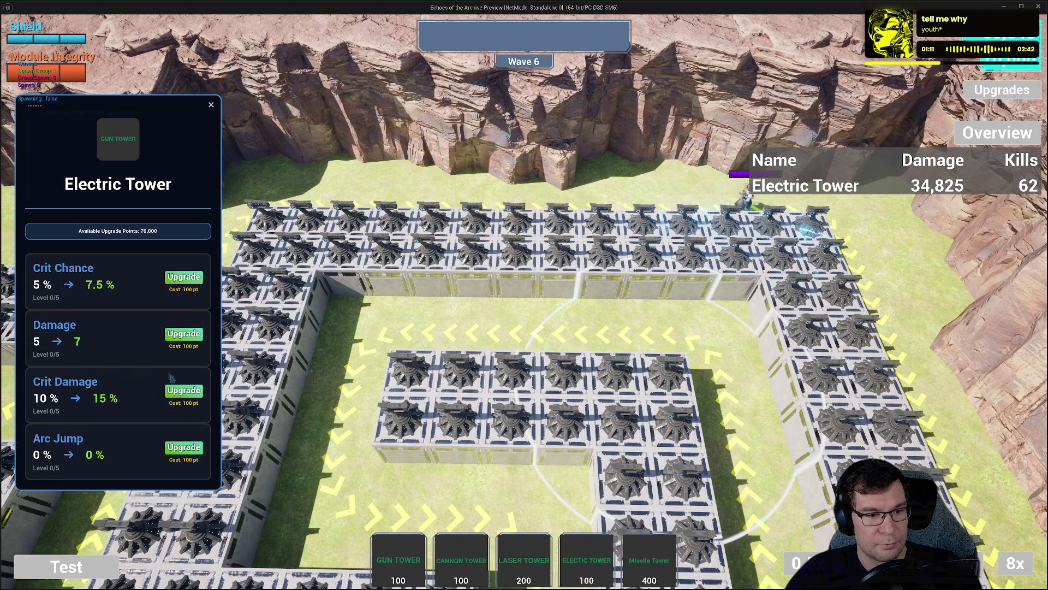
click(184, 278)
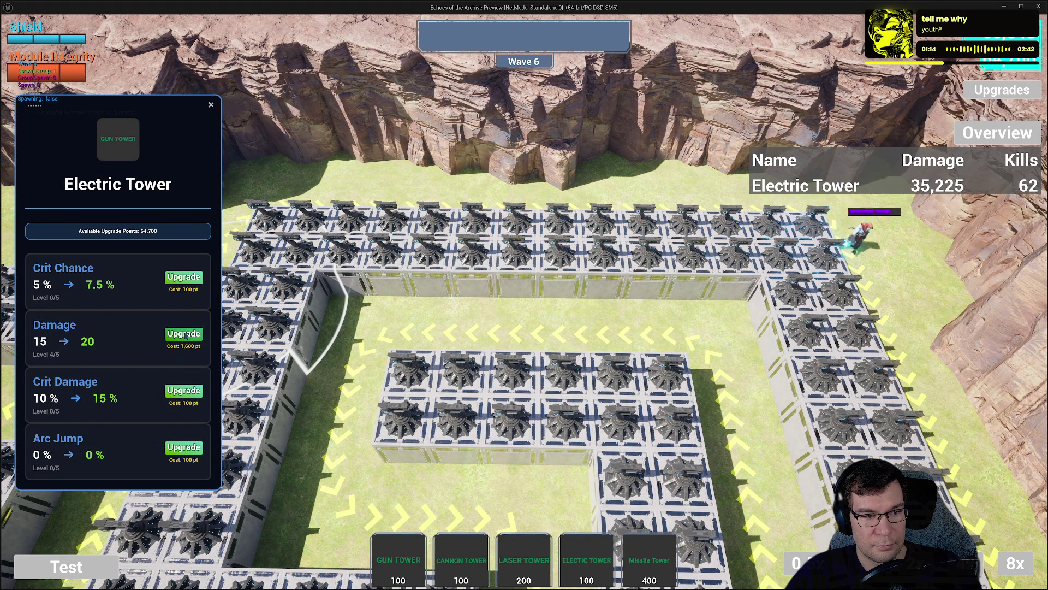
click(184, 334)
click(183, 391)
click(184, 334)
click(180, 337)
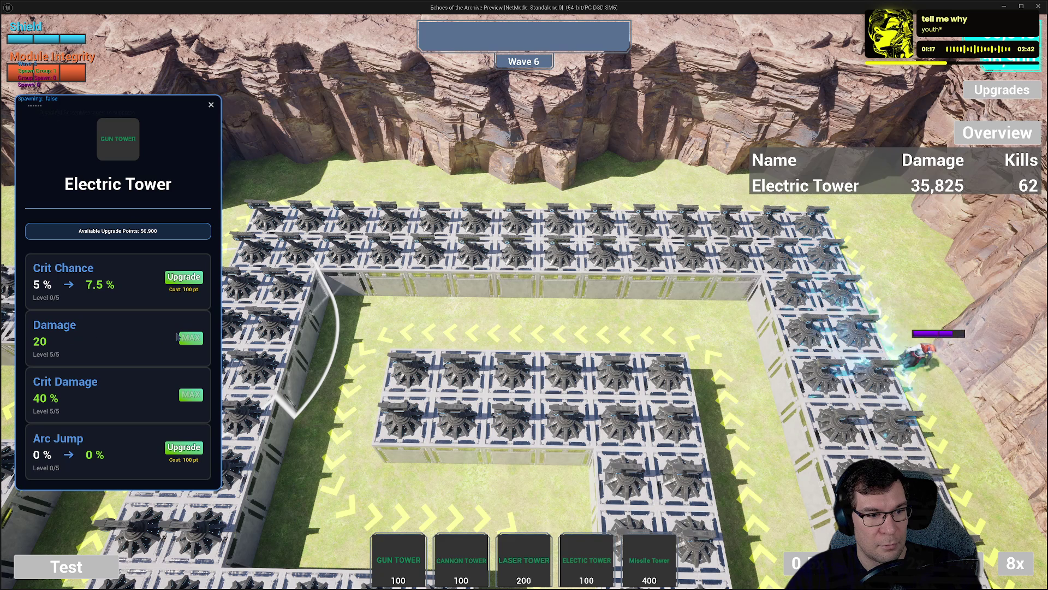
Raise that tower's Crit Chance to maximum and add a Crit Damage upgrade.
click(186, 278)
click(186, 278)
click(186, 278)
click(189, 279)
click(188, 279)
click(189, 279)
click(188, 279)
click(187, 277)
click(189, 391)
click(188, 391)
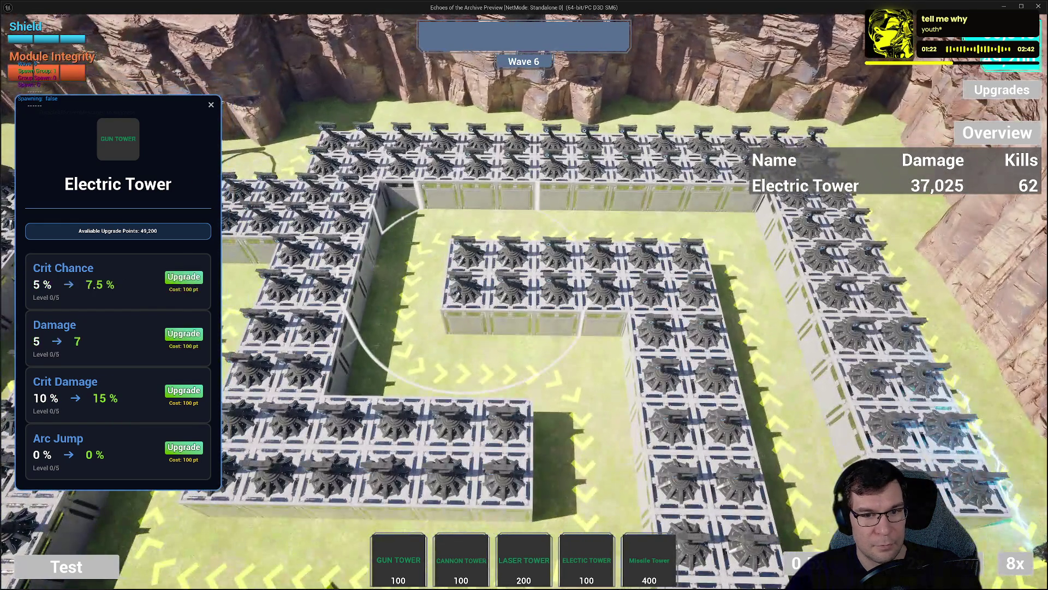
Upgrade another Electric Tower's Damage and Crit Chance, and max its Crit Damage.
click(189, 335)
click(188, 335)
click(187, 334)
click(184, 277)
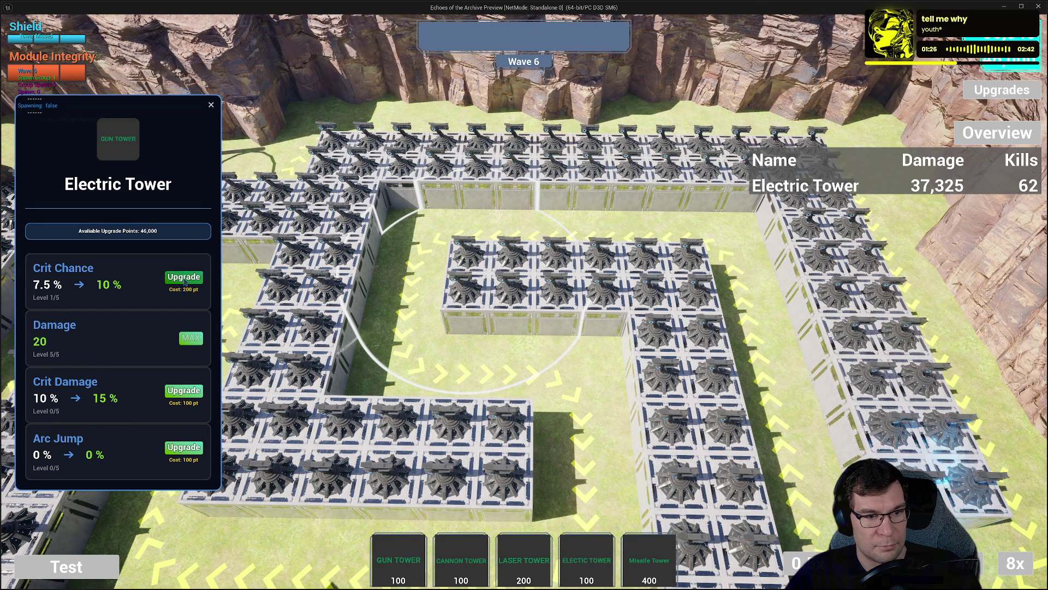
click(184, 277)
click(184, 277)
click(184, 277)
click(184, 276)
click(184, 390)
click(184, 390)
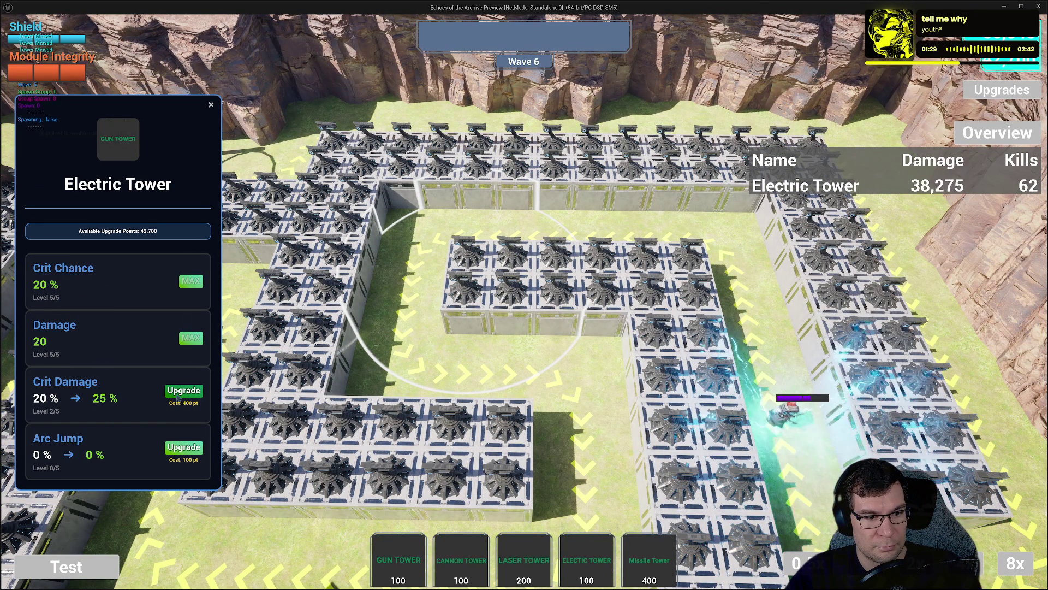
click(184, 390)
click(184, 390)
click(184, 390)
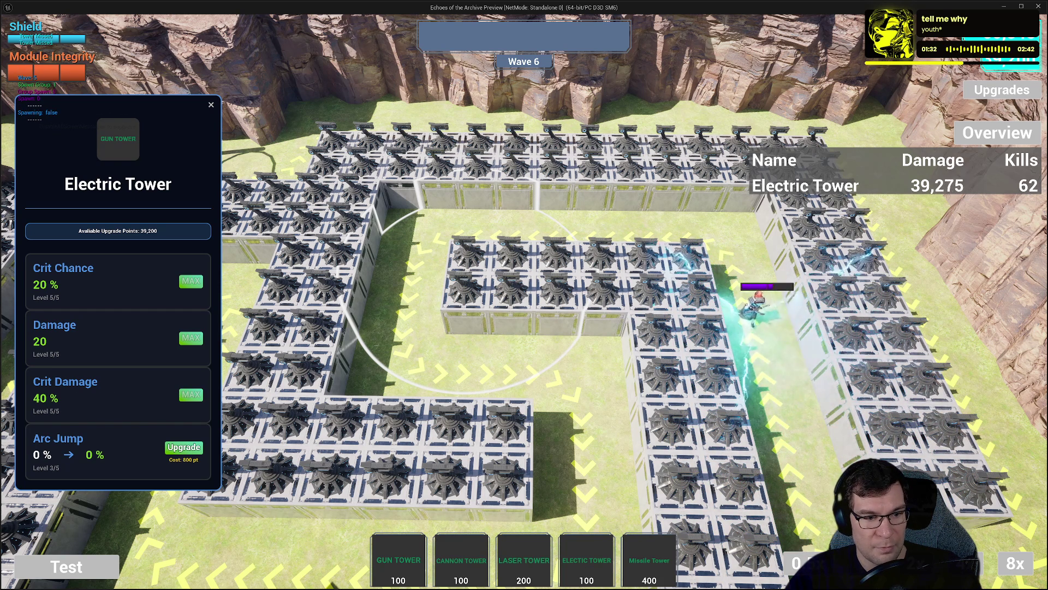
Upgrade a further Electric Tower's Crit Damage, Damage and Crit Chance several times.
click(184, 392)
click(183, 392)
click(184, 392)
click(184, 392)
click(184, 392)
triple_click(184, 333)
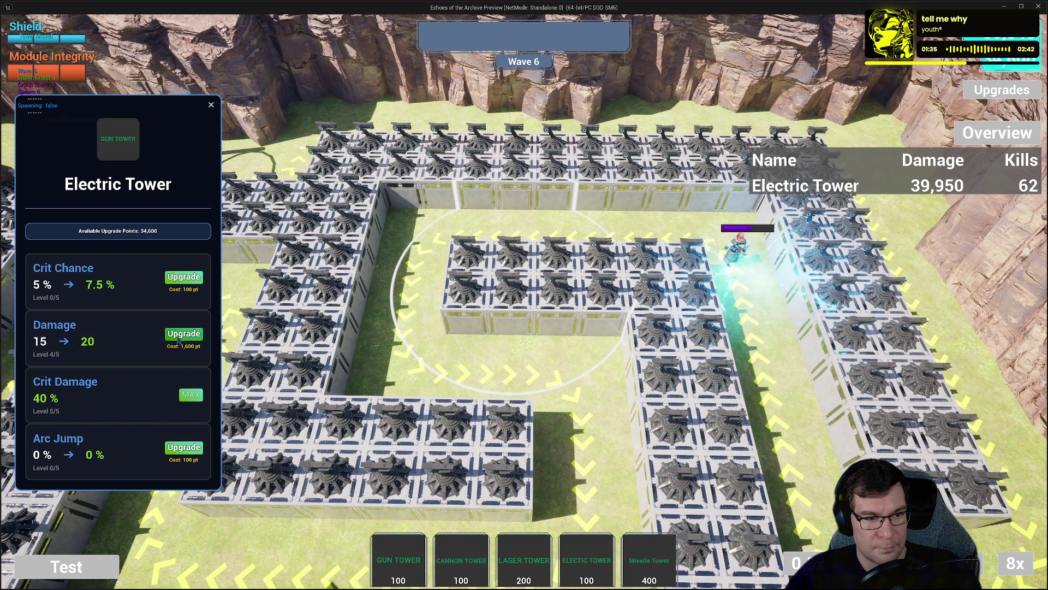
double_click(184, 333)
triple_click(184, 276)
double_click(184, 276)
Max Crit Chance, Damage and Crit Damage on another Electric Tower and upgrade Arc Jump.
click(462, 448)
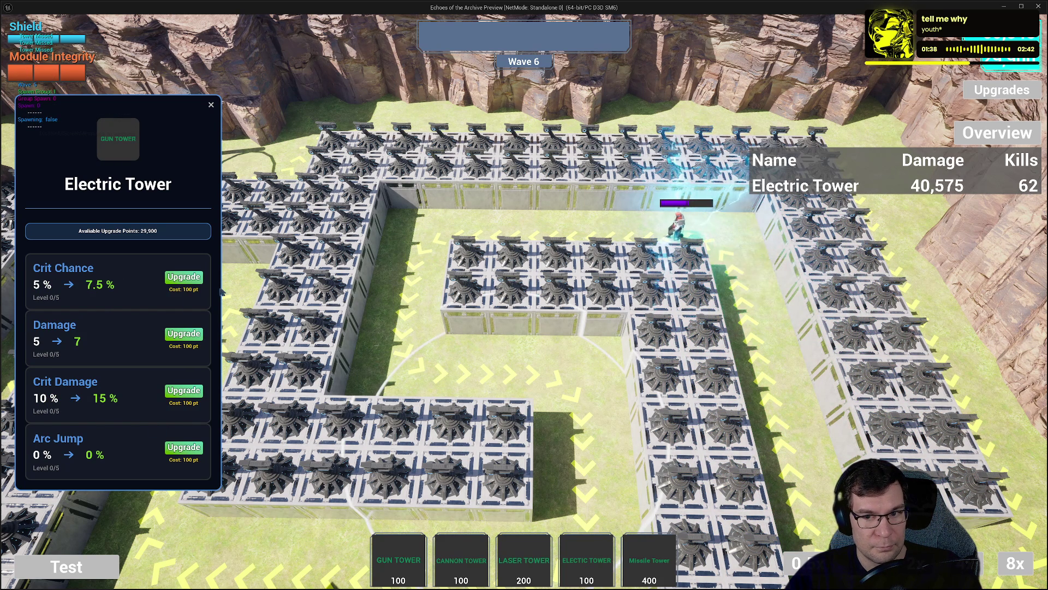
click(184, 277)
double_click(184, 277)
double_click(184, 277)
double_click(184, 334)
triple_click(184, 334)
double_click(186, 391)
triple_click(184, 390)
triple_click(184, 447)
double_click(184, 447)
Max out Crit Damage, Damage and Crit Chance on one more Electric Tower.
click(463, 448)
triple_click(184, 391)
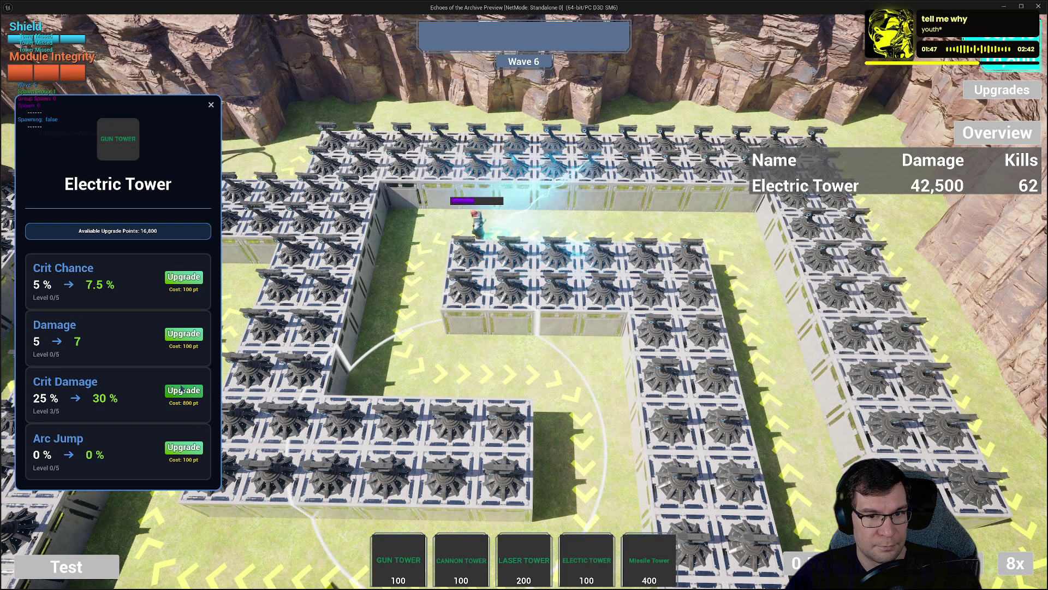
double_click(184, 391)
triple_click(184, 333)
double_click(184, 333)
triple_click(184, 277)
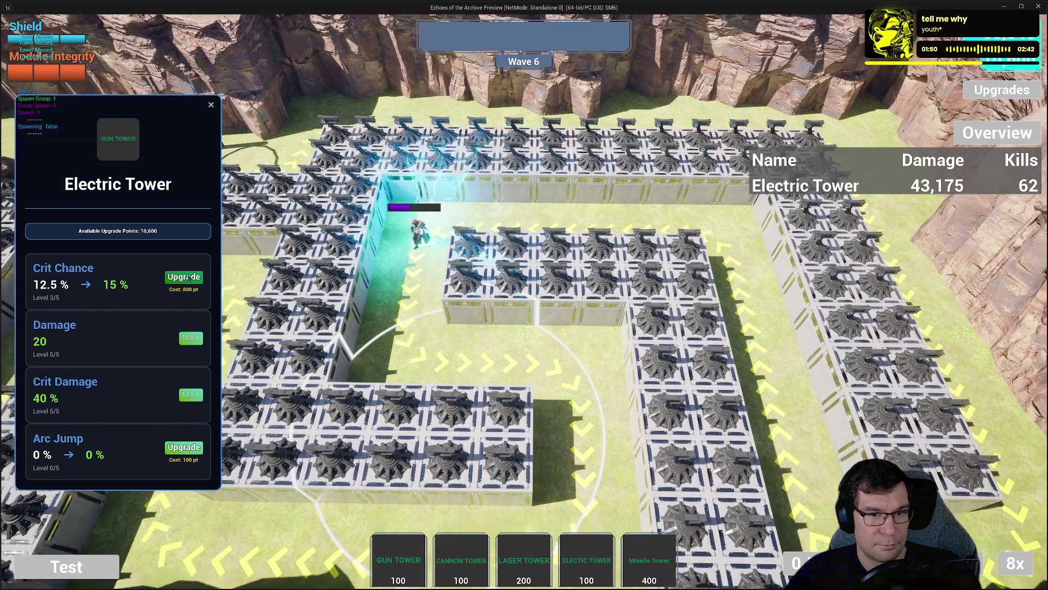
double_click(184, 276)
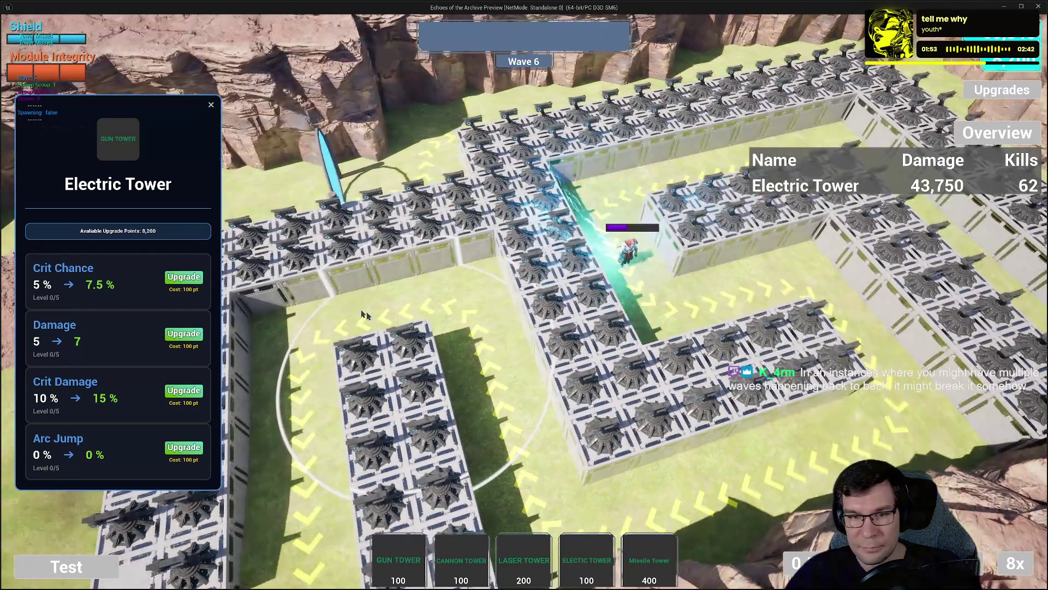
Spend the remaining points on Damage, Crit Chance and Crit Damage until 0 remain.
double_click(192, 336)
double_click(192, 343)
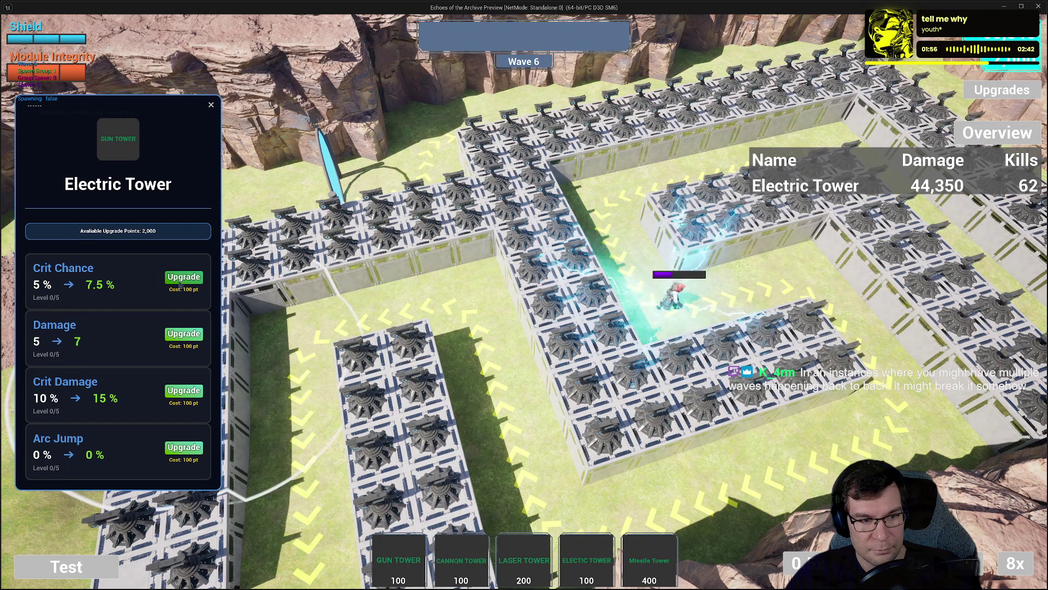
triple_click(191, 335)
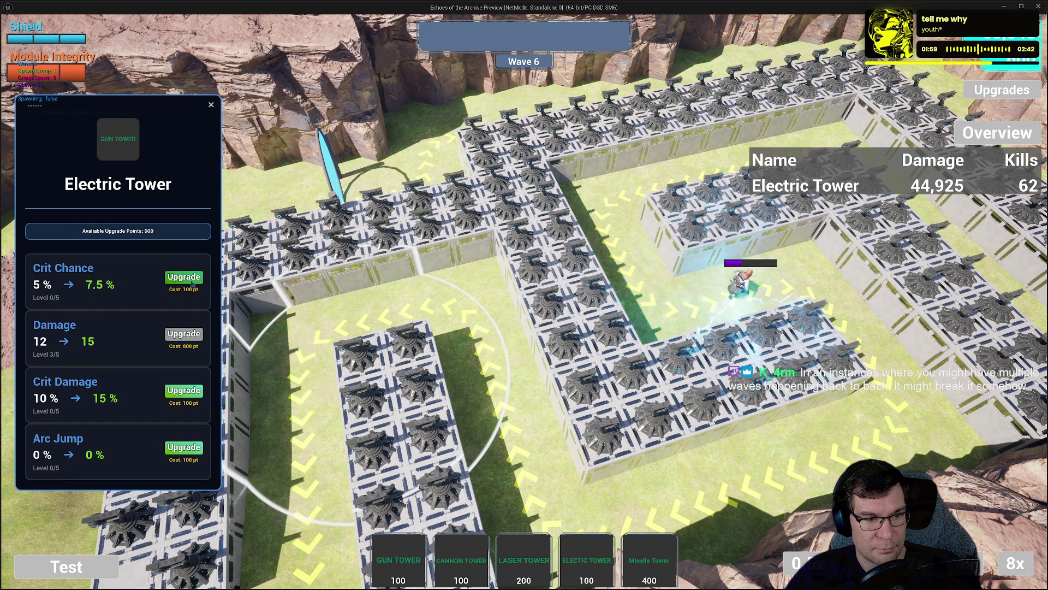
double_click(184, 277)
double_click(184, 391)
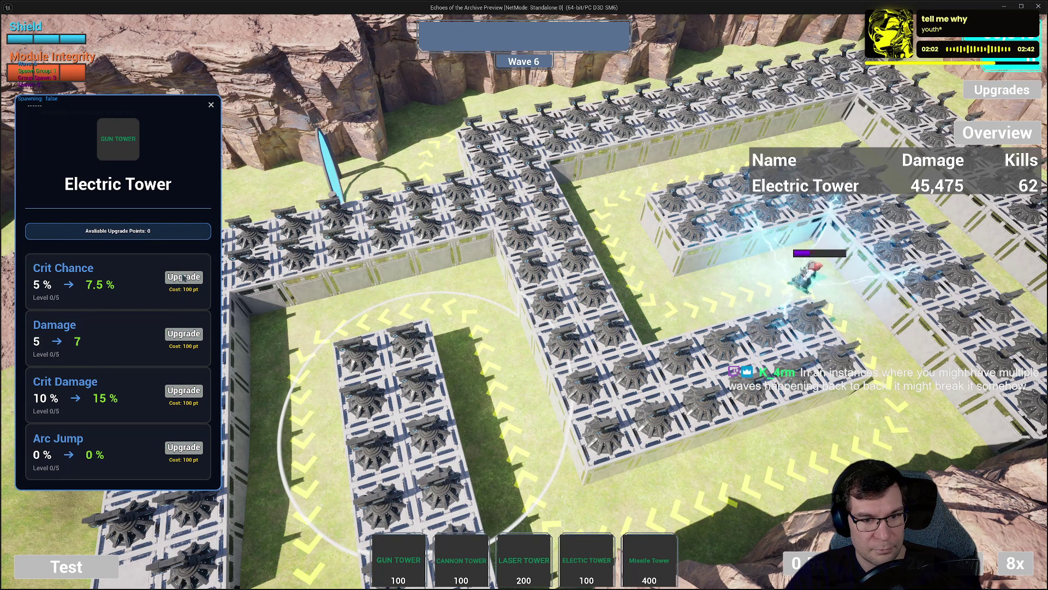
Add 70,000 upgrade points and max out the Electric Tower's Crit Damage, Damage and Crit Chance.
key(Tab)
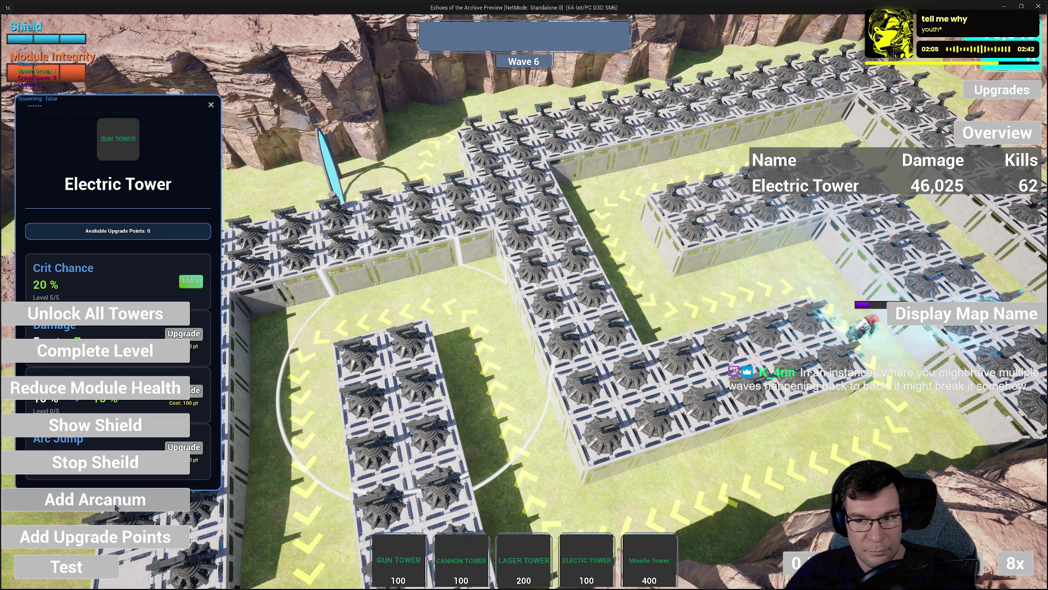
click(119, 538)
key(Tab)
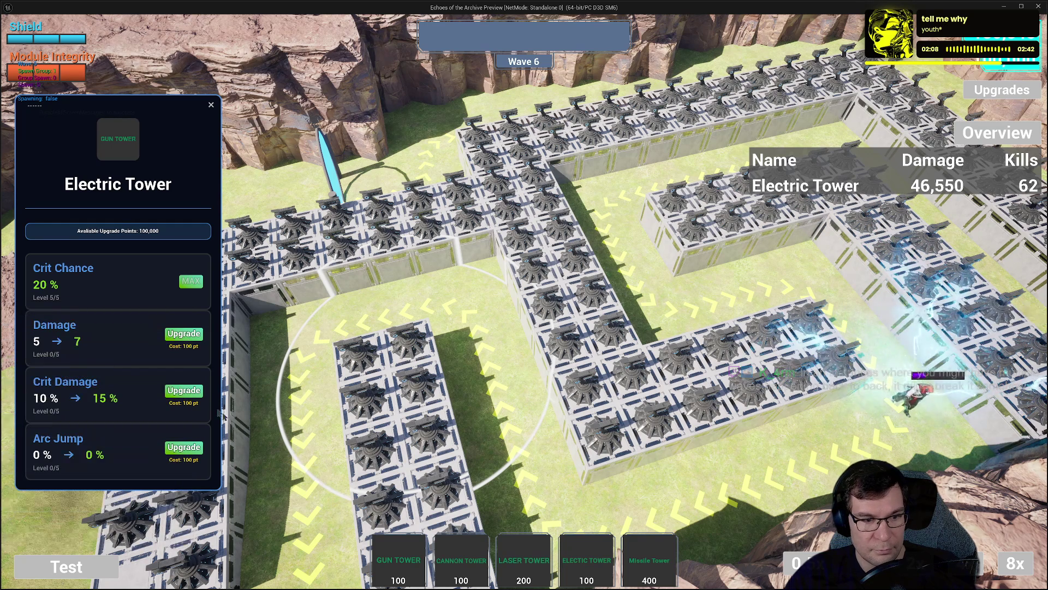
click(184, 390)
double_click(184, 391)
double_click(184, 391)
click(184, 334)
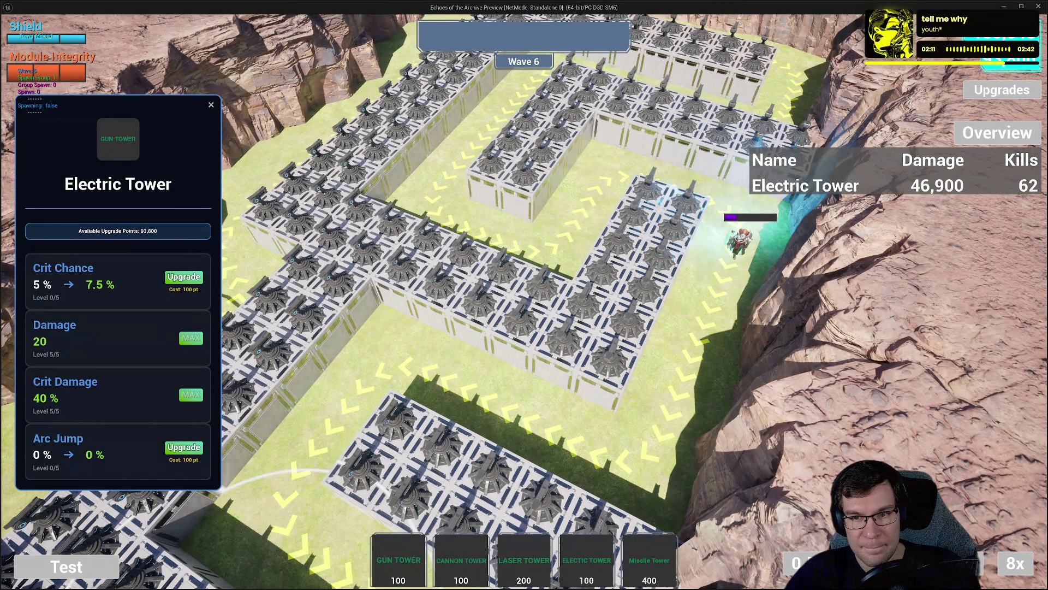
double_click(184, 276)
triple_click(184, 277)
triple_click(181, 390)
double_click(182, 390)
click(184, 333)
double_click(184, 333)
double_click(184, 334)
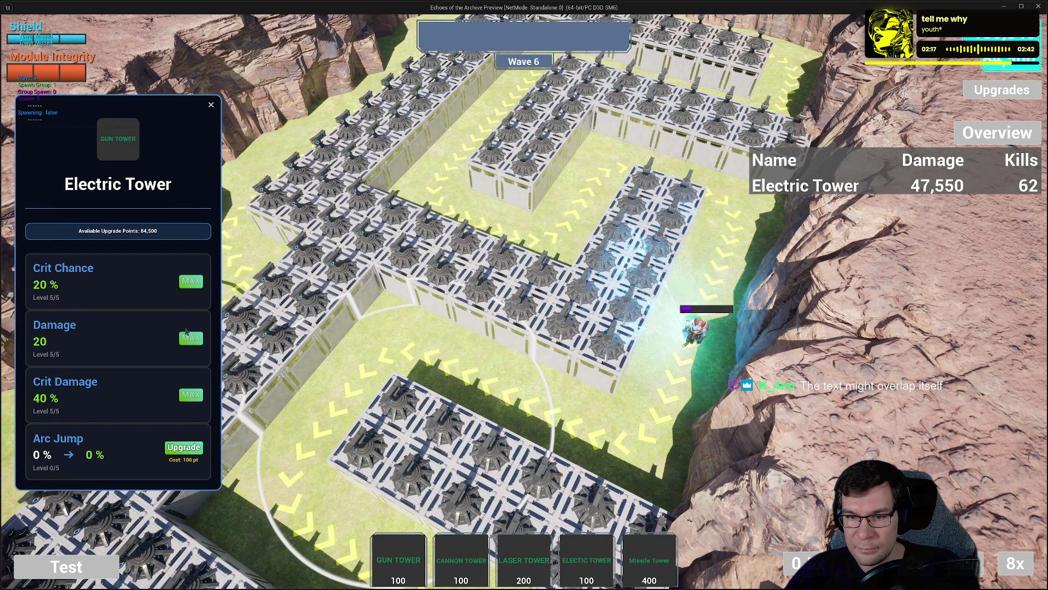
Repeatedly reset and re-upgrade Damage on Electric Towers across the maze.
key(r)
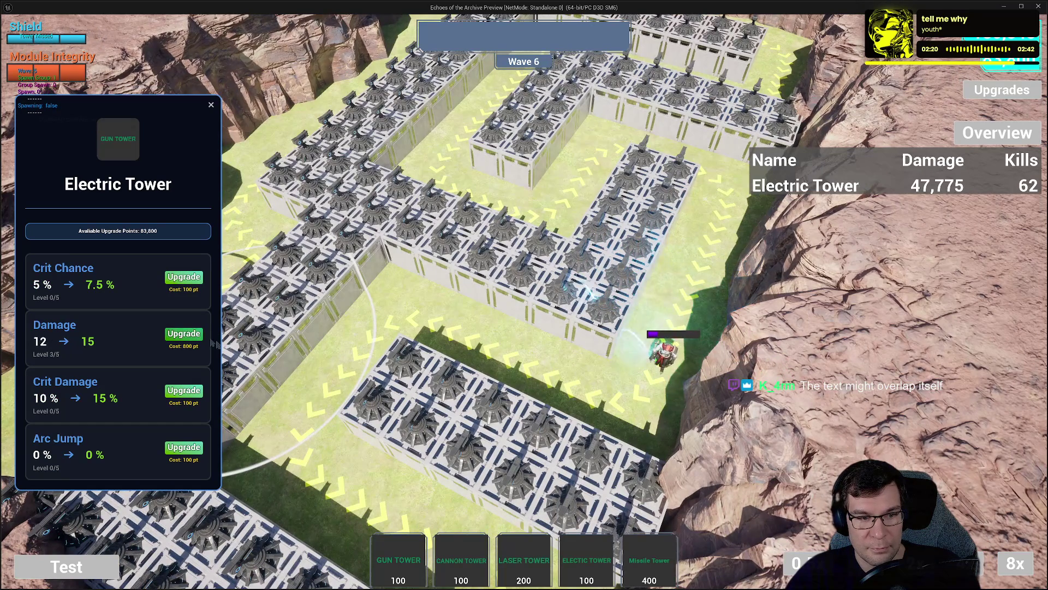
click(184, 333)
click(184, 333)
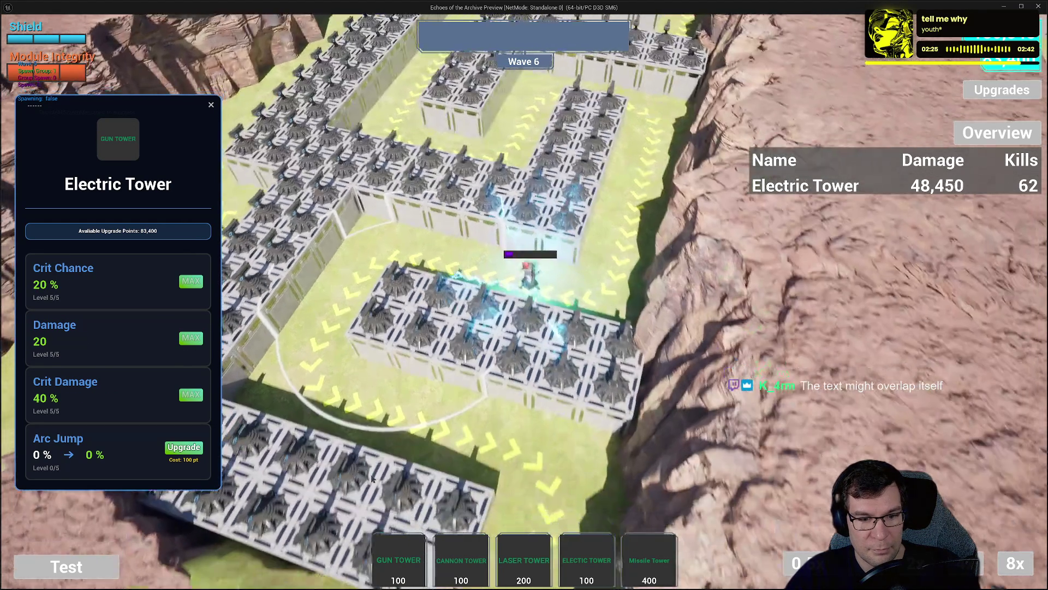
key(r)
double_click(189, 335)
click(192, 340)
click(192, 340)
click(192, 340)
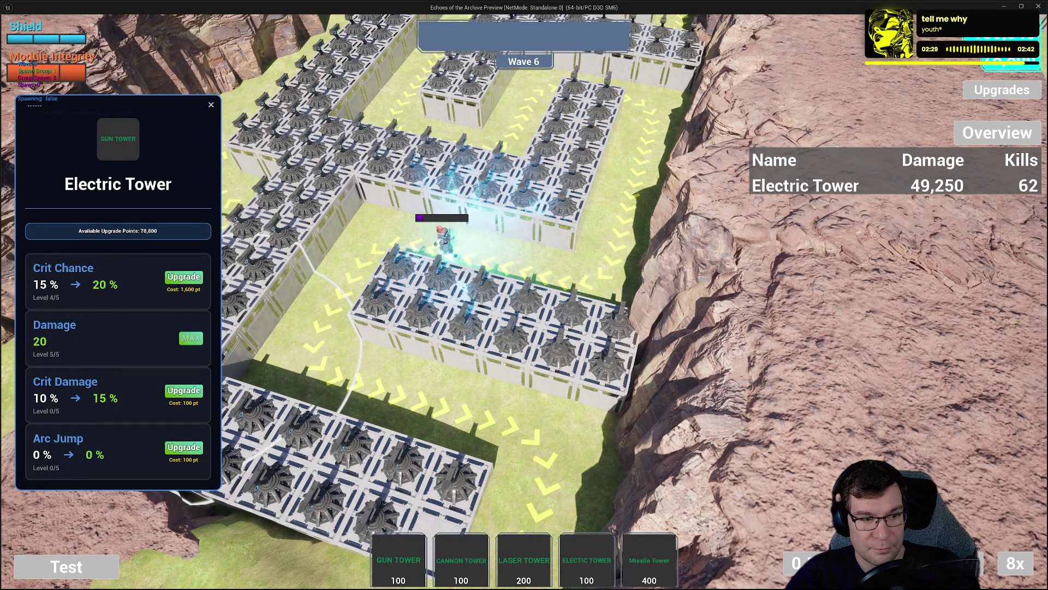
key(r)
click(198, 337)
click(197, 338)
click(198, 338)
click(197, 338)
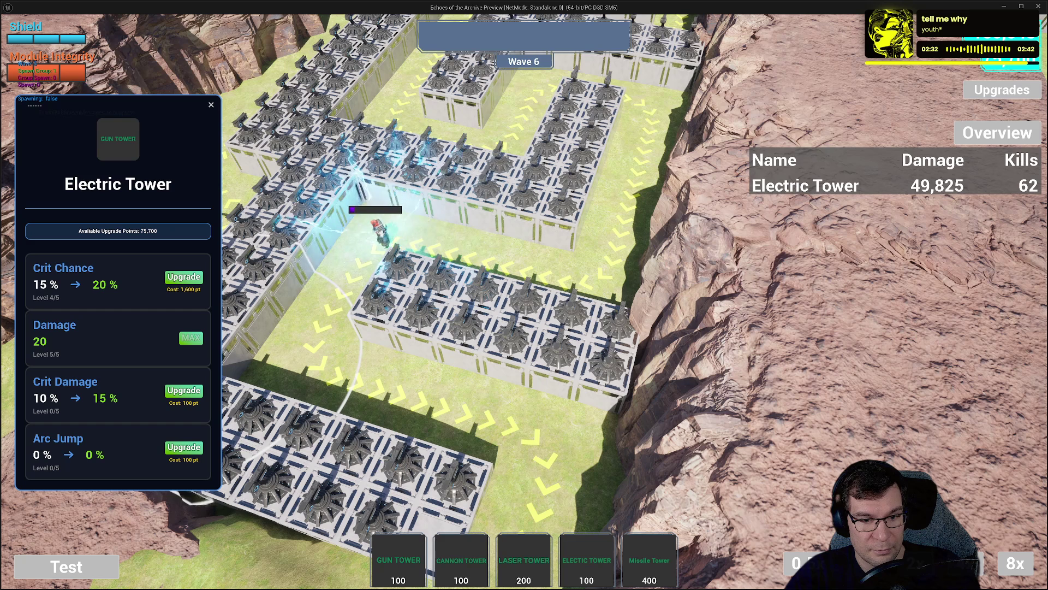
key(r)
double_click(198, 338)
double_click(197, 338)
click(198, 337)
key(r)
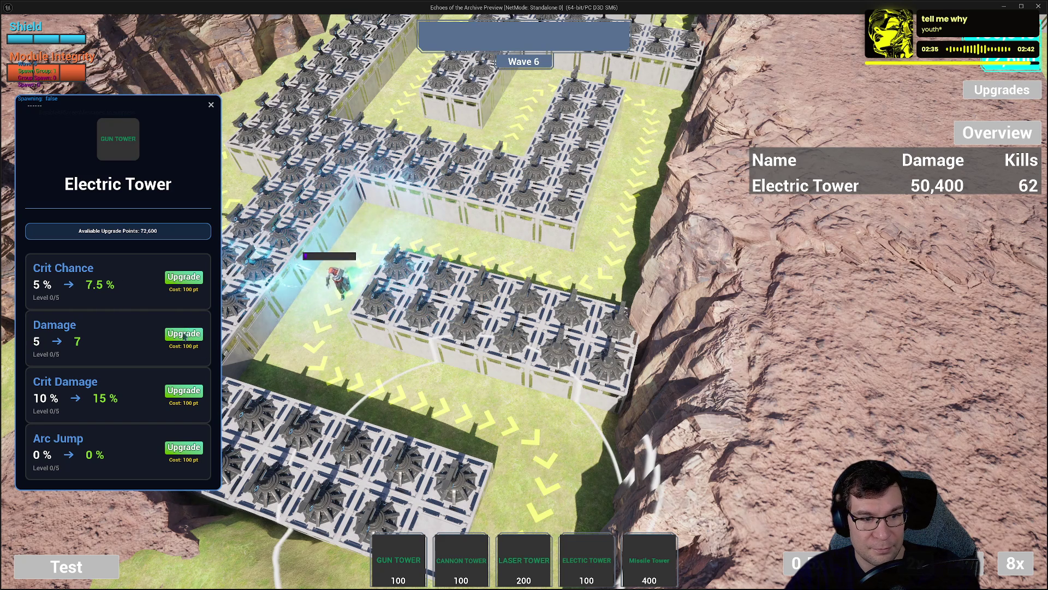
double_click(188, 339)
double_click(188, 339)
click(185, 342)
key(r)
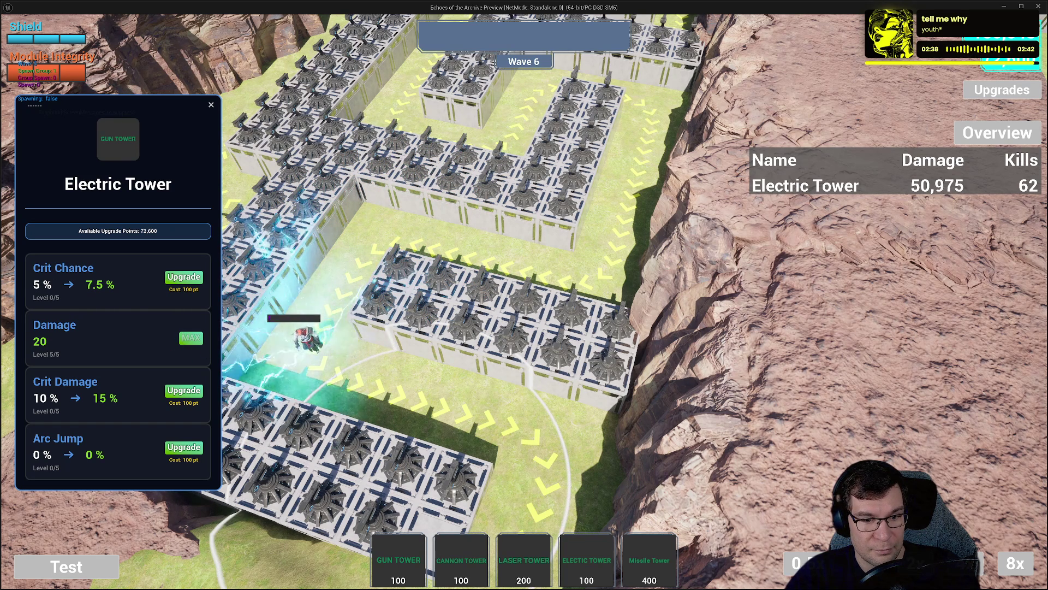
key(r)
double_click(191, 334)
triple_click(191, 333)
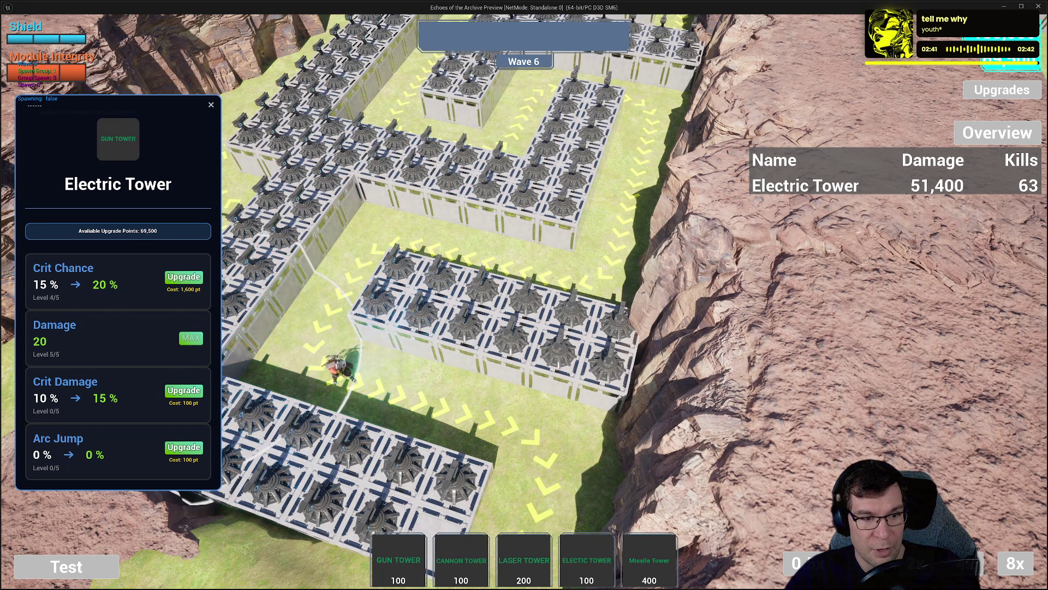
key(r)
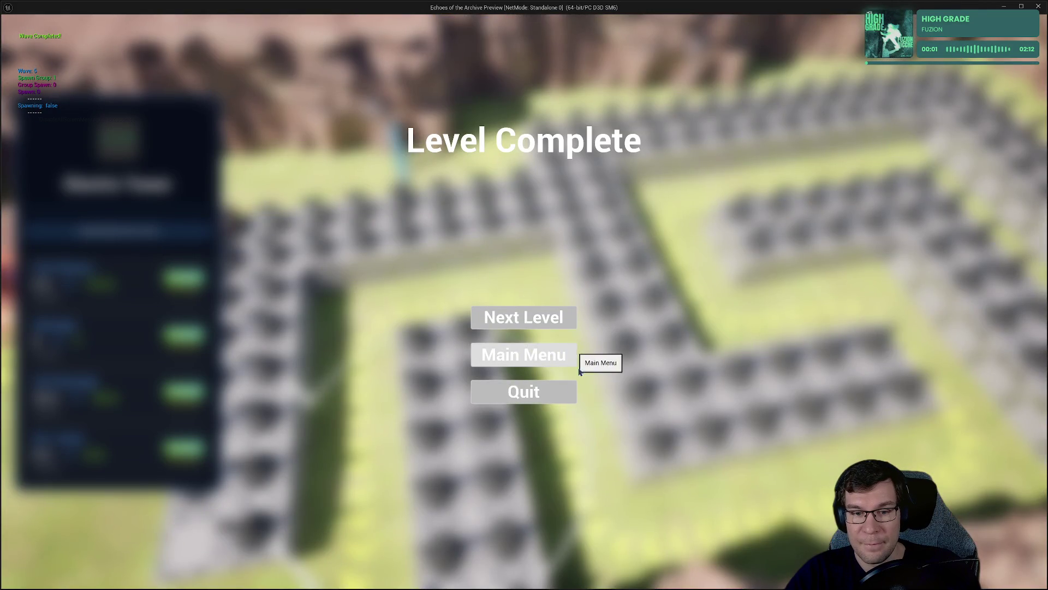
Quit the play session, close the WBP_HUD tab and bring up WBP_Wave_Indicator's event graph.
click(555, 392)
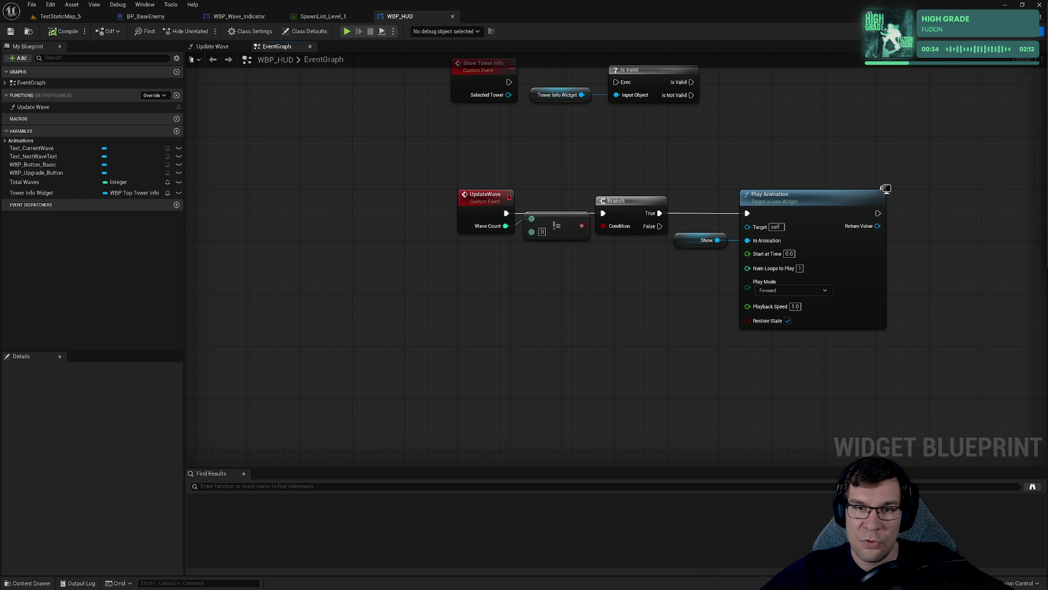
click(324, 16)
click(400, 16)
click(452, 16)
click(239, 17)
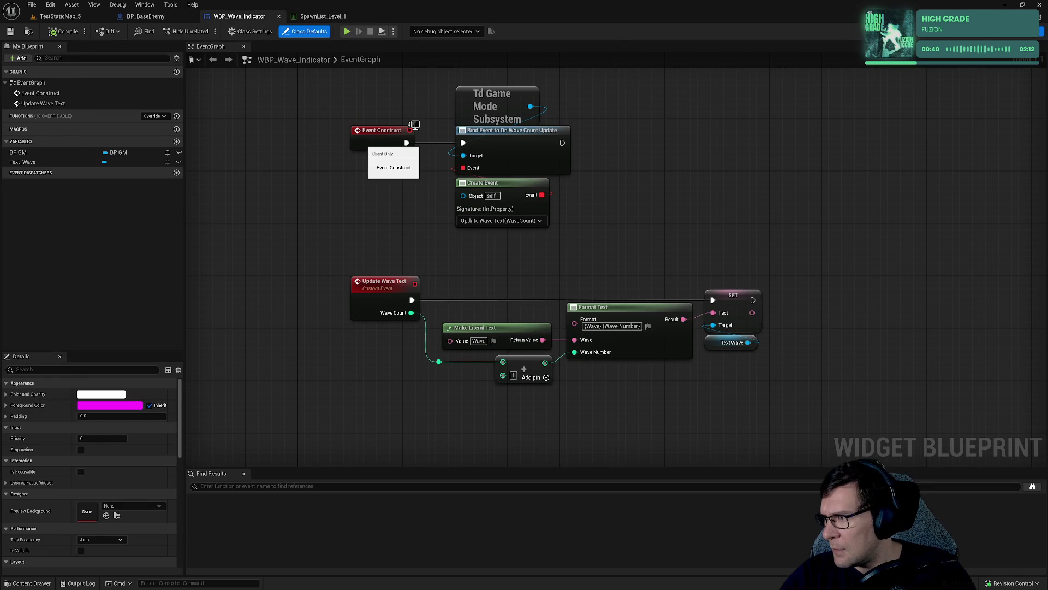
Switch to Rider and start a text search in EnemyManager.cpp.
key(alt+Tab)
click(664, 263)
key(ctrl+f)
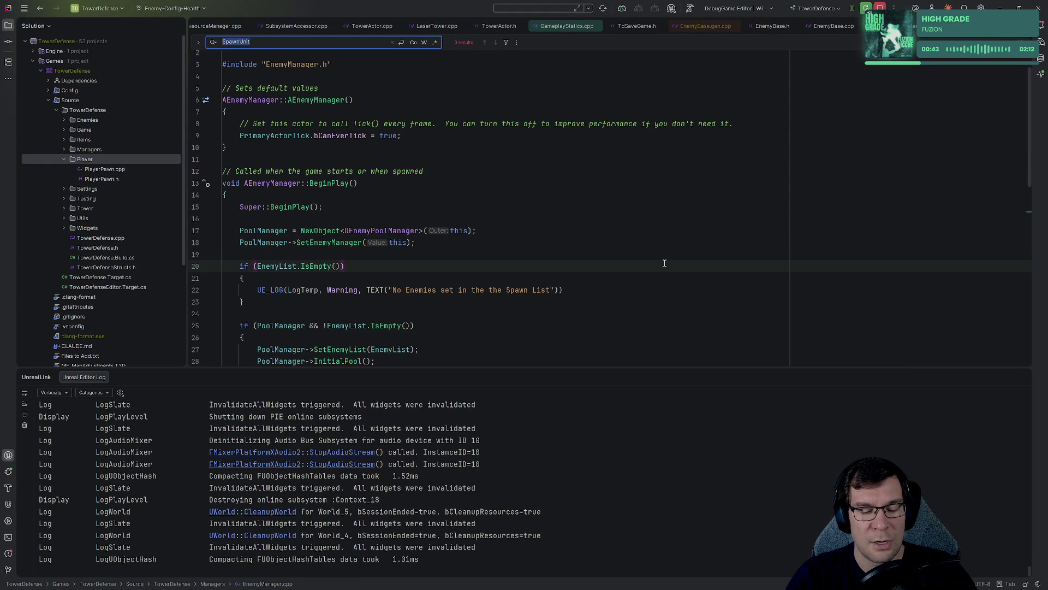
Search the file for 'TD', then open TdGameModeSubsystem.h via a 'gamemodesub' file search.
text(TD)
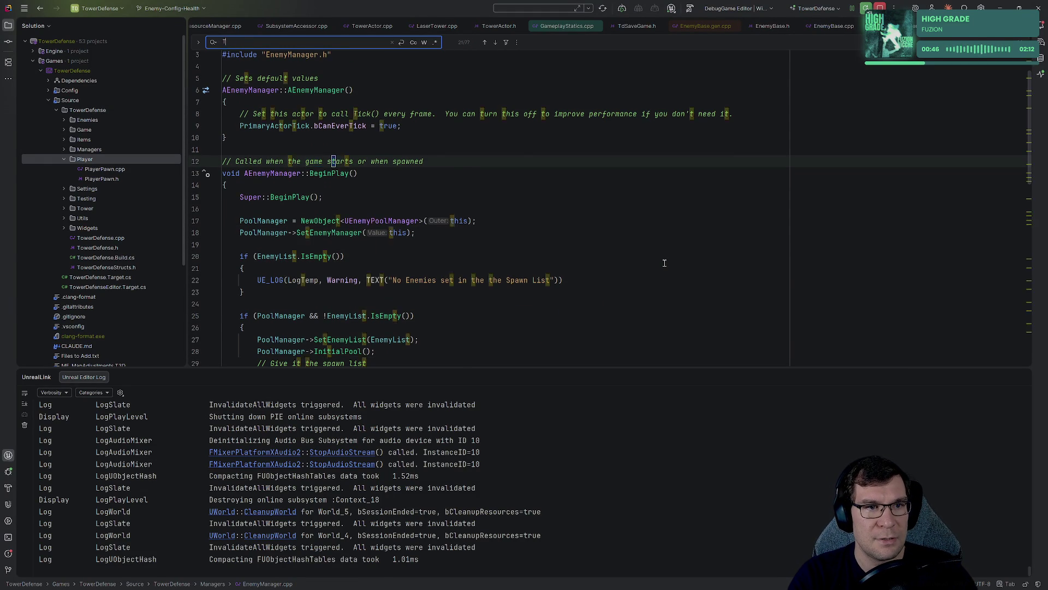
key(Escape)
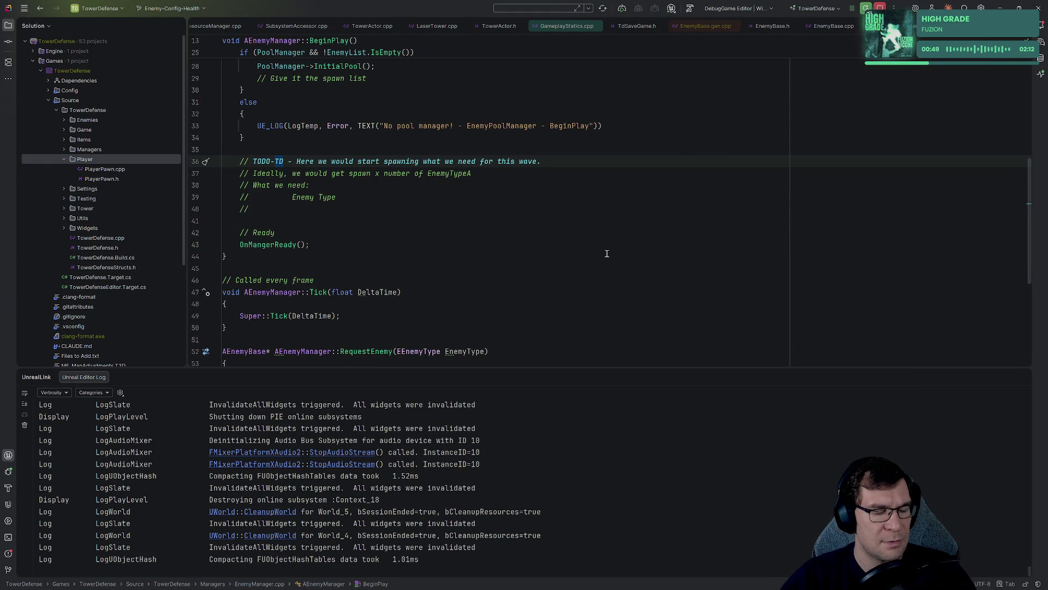
key(ctrl+t)
text(tdgame)
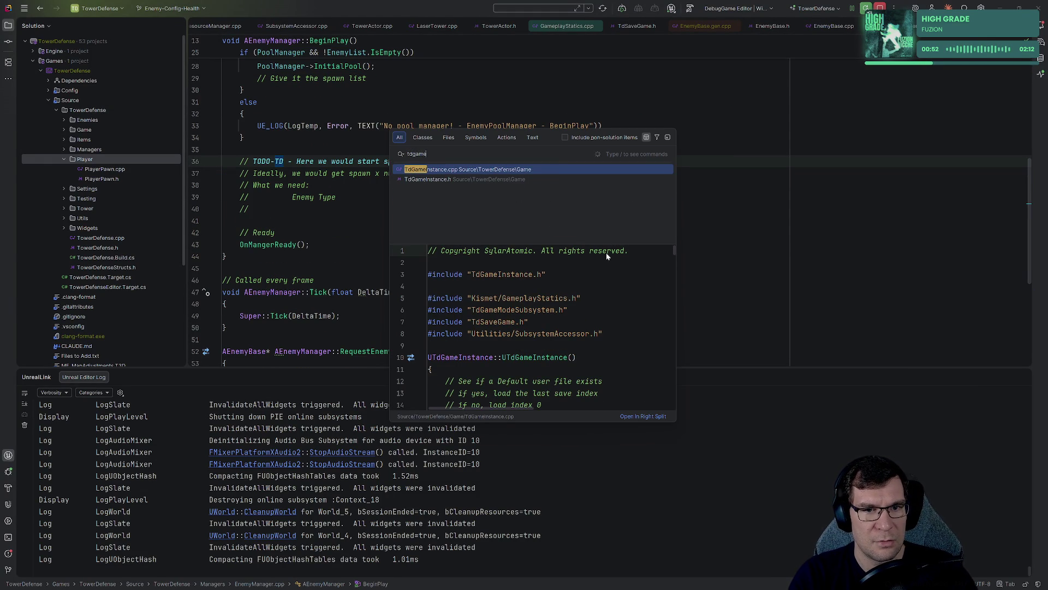
key(BackSpace)
key(BackSpace)
key(BackSpace)
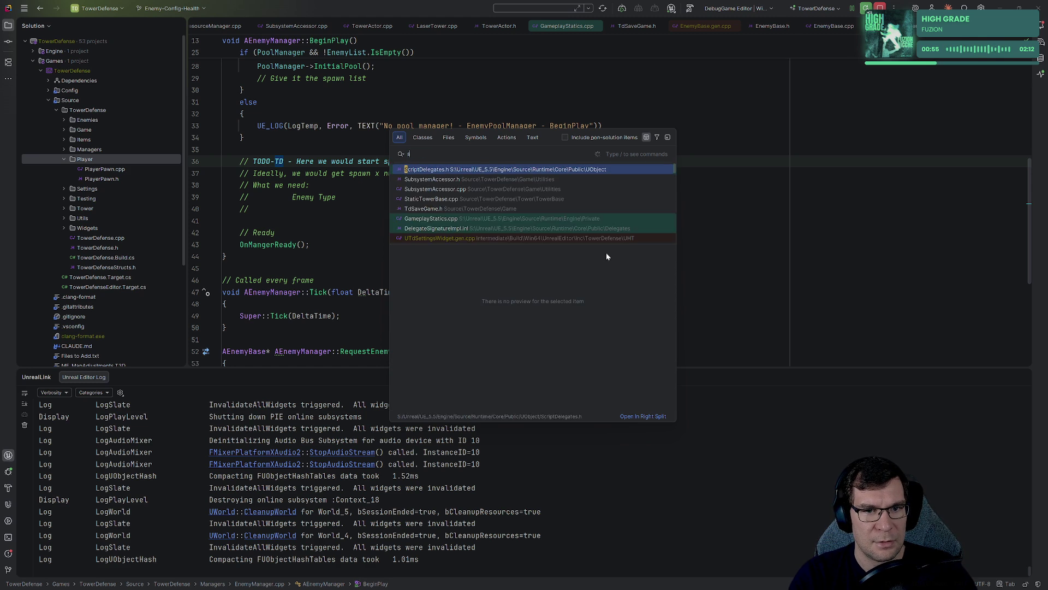
text(gamemodesub)
key(Return)
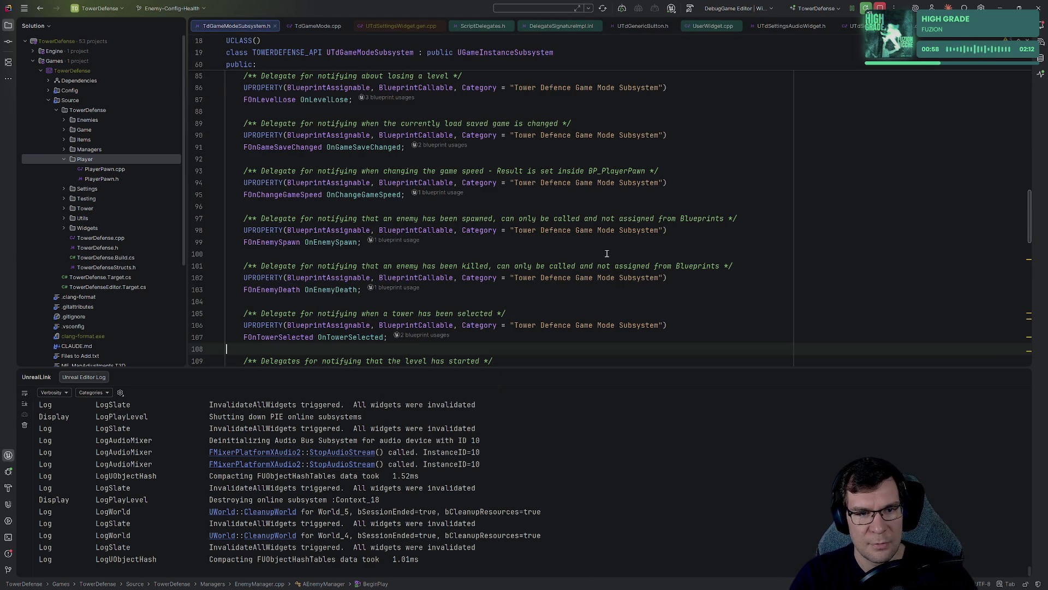
Search the header for 'onpawn' then 'wave' and select the FOnWaveStart delegate declaration.
key(ctrl+f)
text(on)
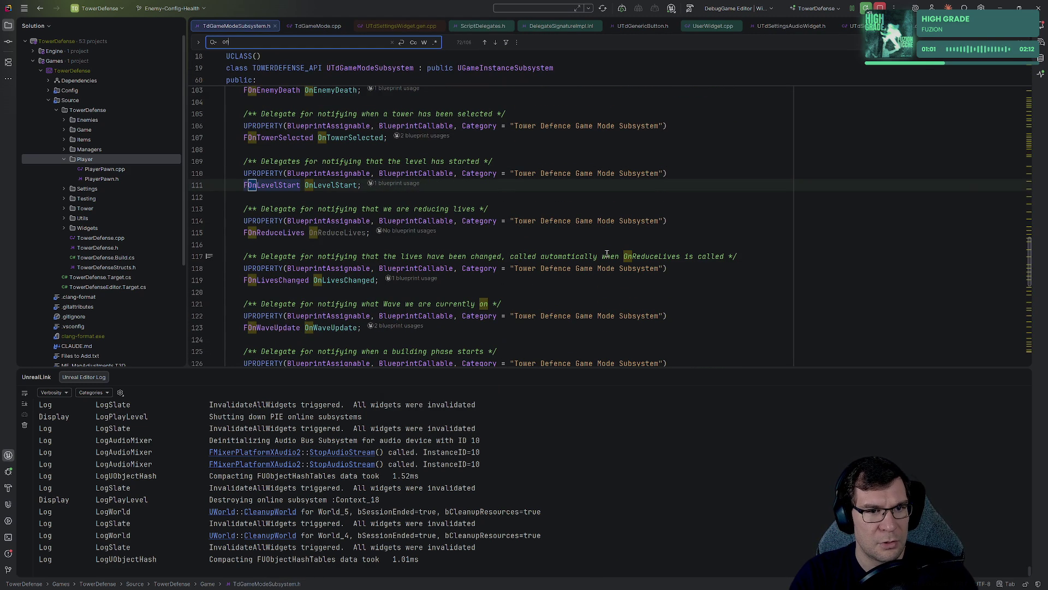
text(pawn)
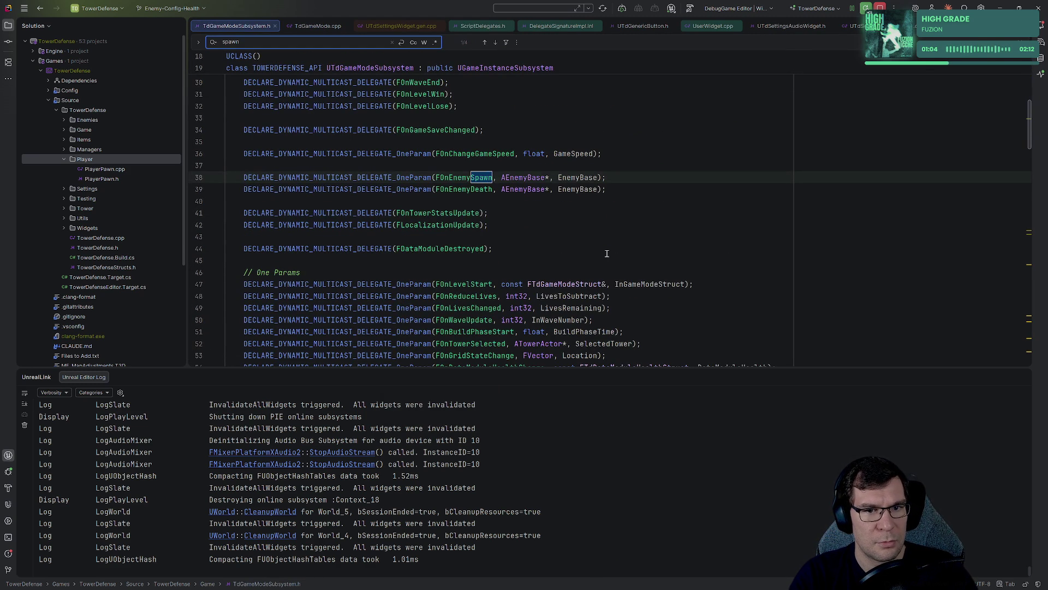
key(Return)
key(Return)
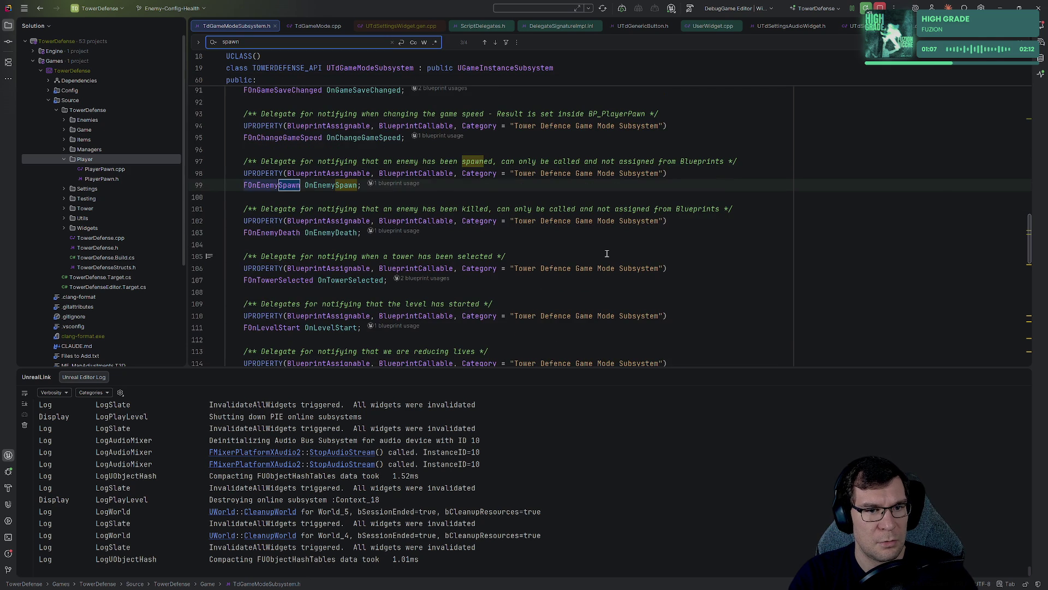
key(ctrl+a)
text(wave)
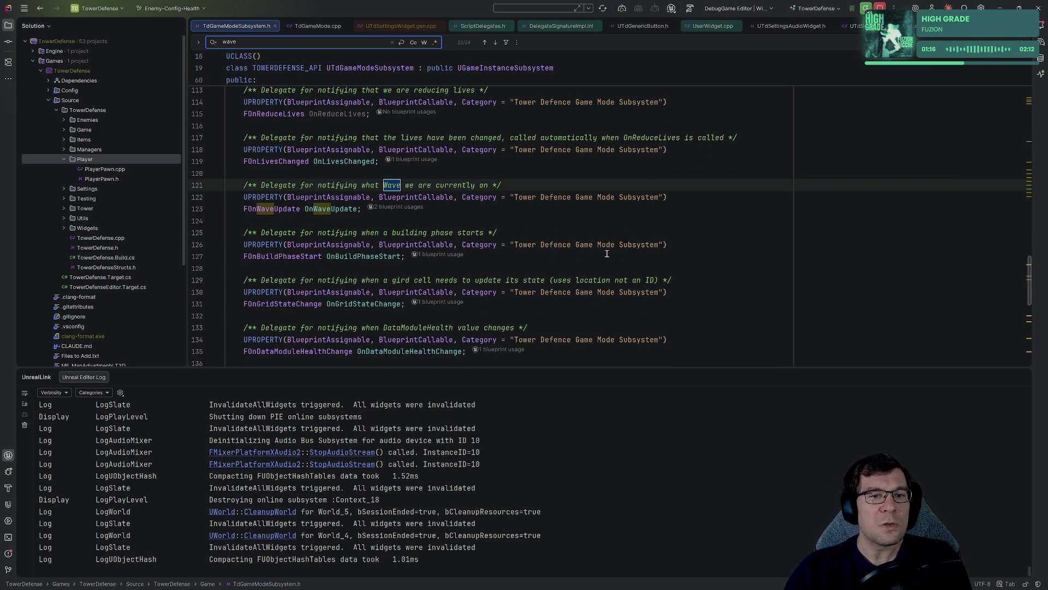
key(Return)
key(Return)
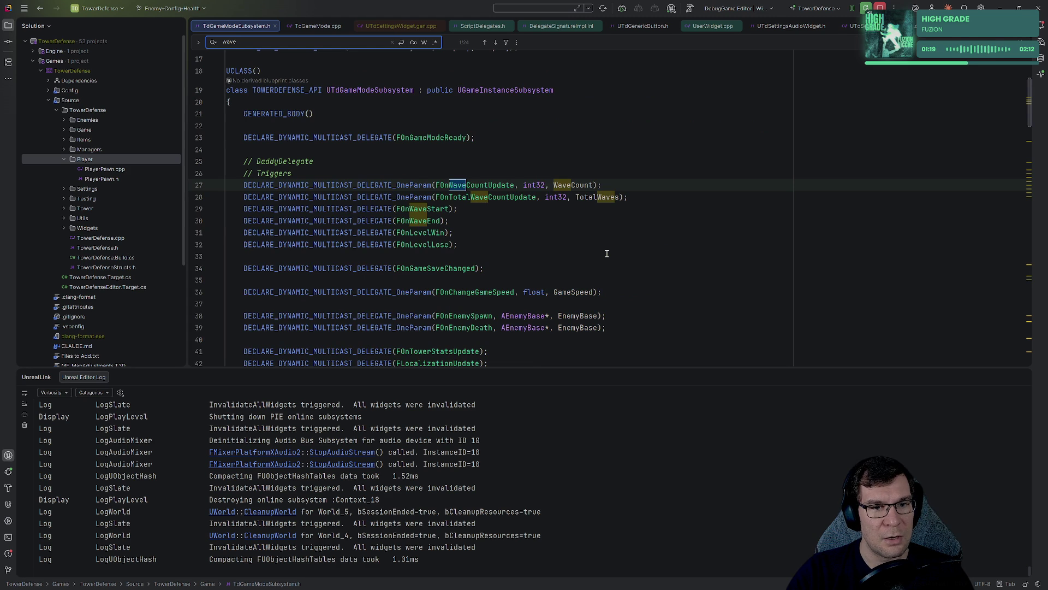
double_click(406, 209)
key(alt+Tab)
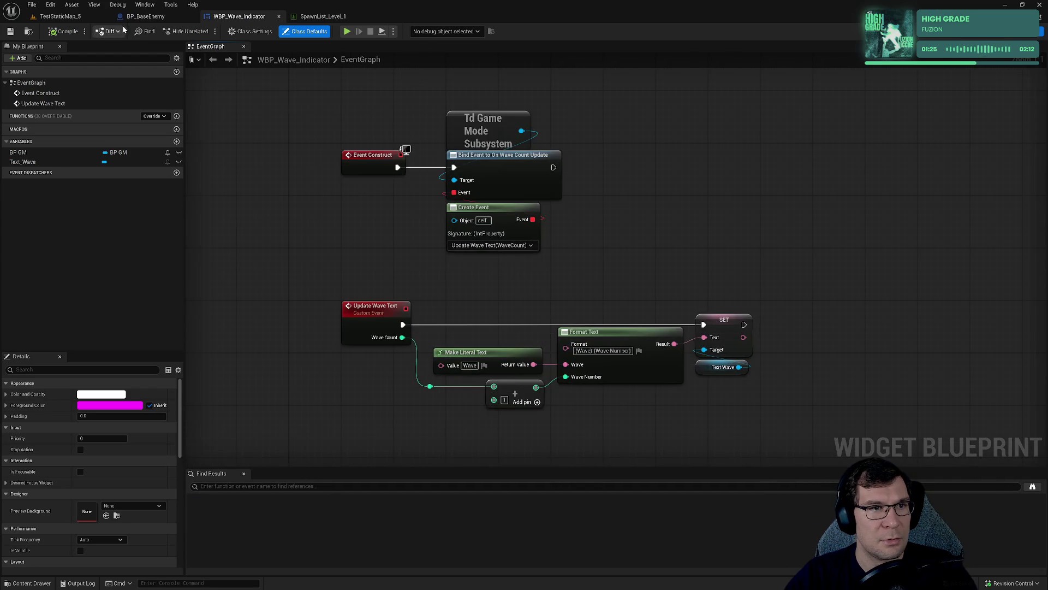
Open WBP_HUD through a 'wbp_Hud' asset search and show its event graph.
click(170, 20)
key(ctrl+p)
text(wbp_Hud)
click(553, 204)
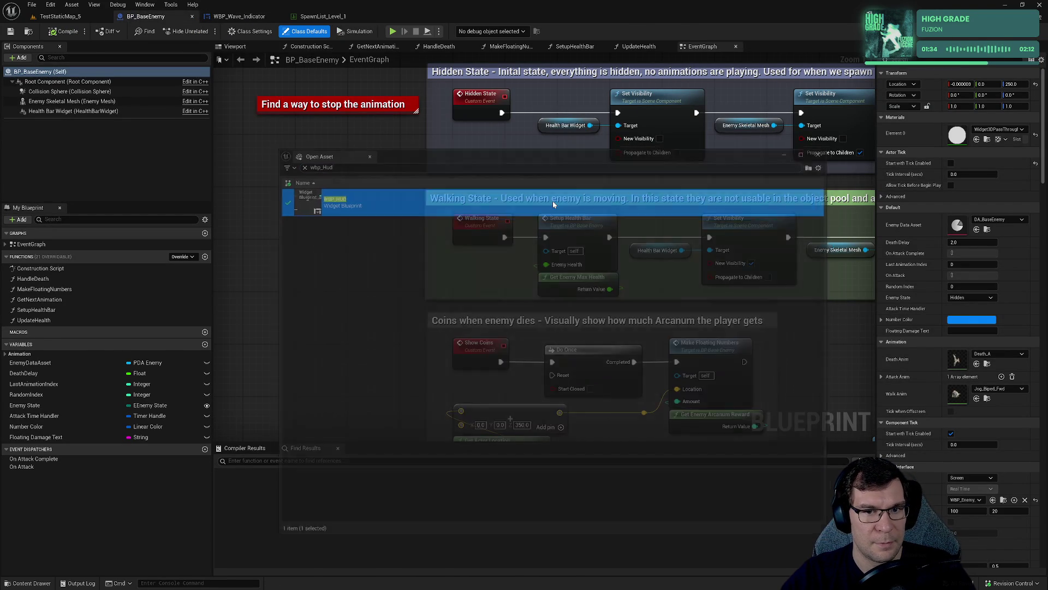
double_click(553, 204)
click(1027, 31)
scroll(562, 272, down, 3)
scroll(563, 271, up, 3)
drag(578, 268, 485, 317)
key(Escape)
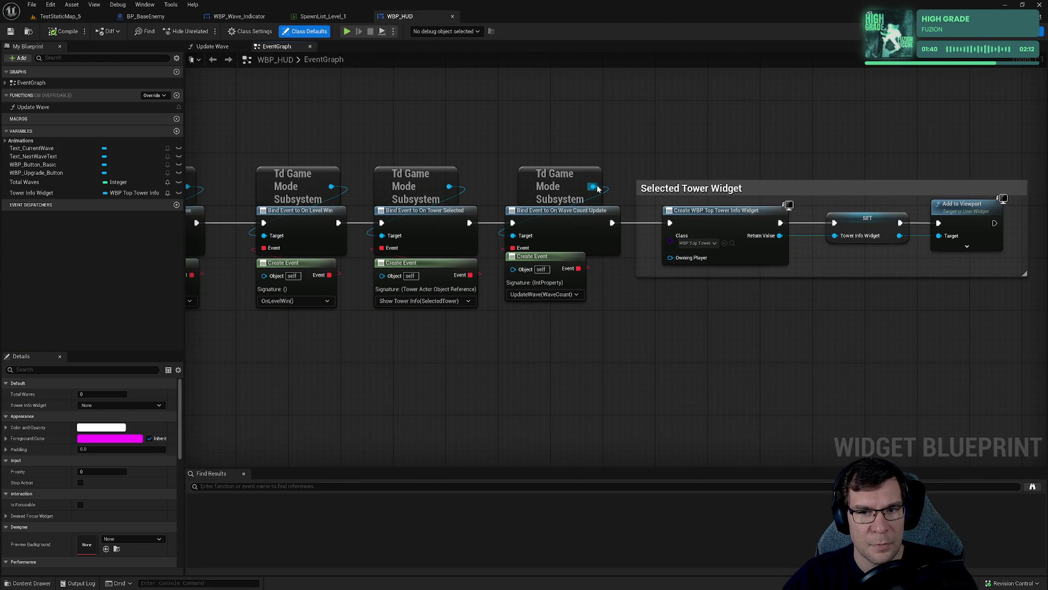
Add a Bind Event to On Wave Start node from the Td Game Mode Subsystem output.
drag(593, 186, 600, 117)
text(bind evnet)
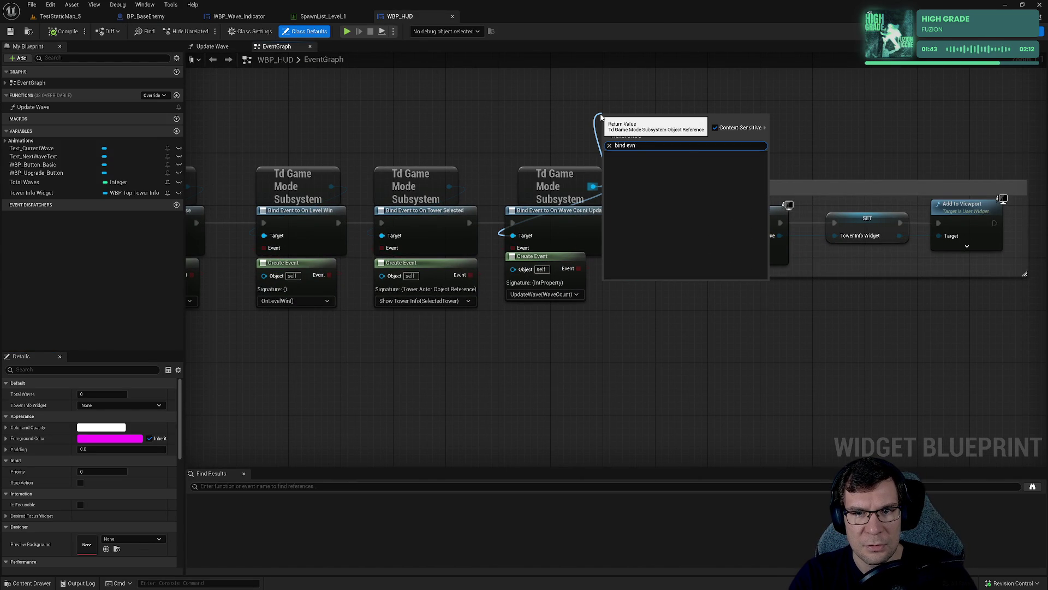
key(BackSpace)
text(ent to on wave sta)
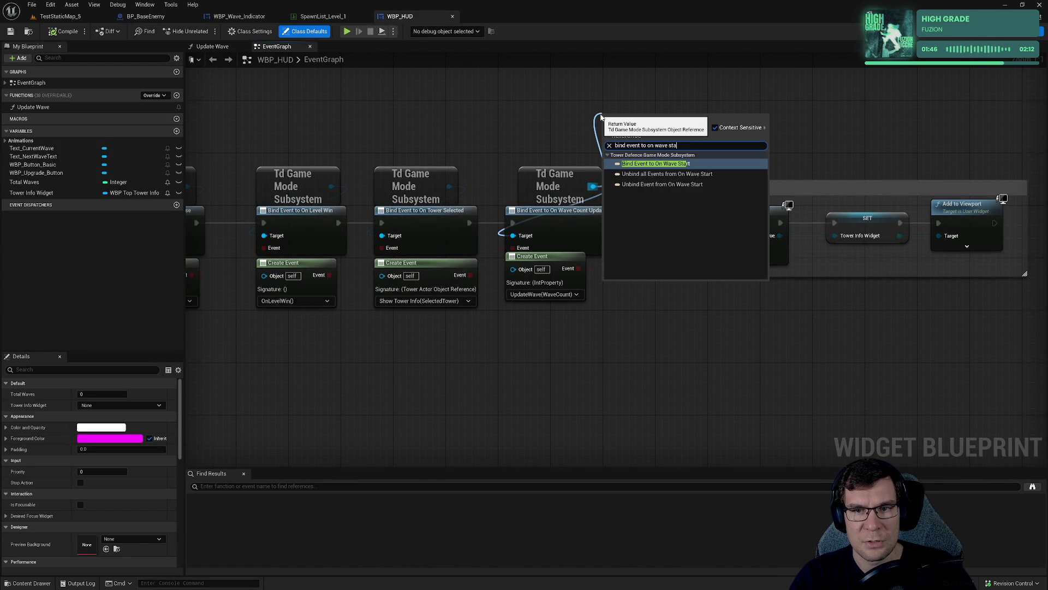
key(Return)
Chain the On Wave Start binding after On Tower Selected, delete the On Wave Count Update binding, and place Create Event beneath.
drag(617, 118, 663, 119)
mouse_move(649, 156)
mouse_down()
mouse_move(517, 269)
mouse_move(578, 268)
mouse_move(546, 301)
mouse_up()
drag(652, 131, 469, 223)
drag(728, 131, 714, 180)
drag(673, 228, 671, 223)
click(590, 215)
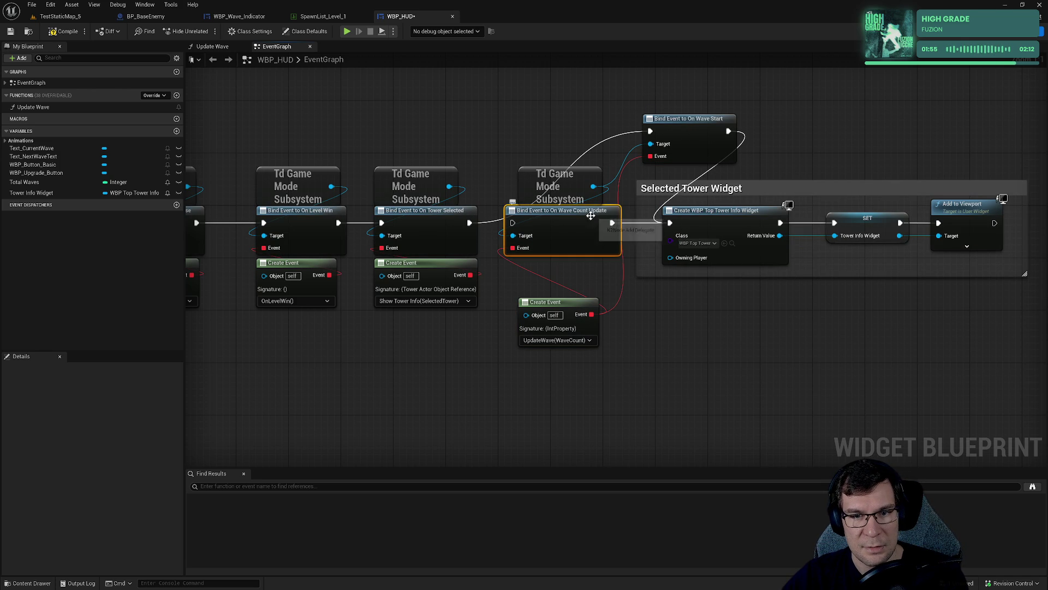
key(Delete)
mouse_move(701, 122)
mouse_down()
mouse_move(518, 250)
mouse_move(568, 214)
mouse_up()
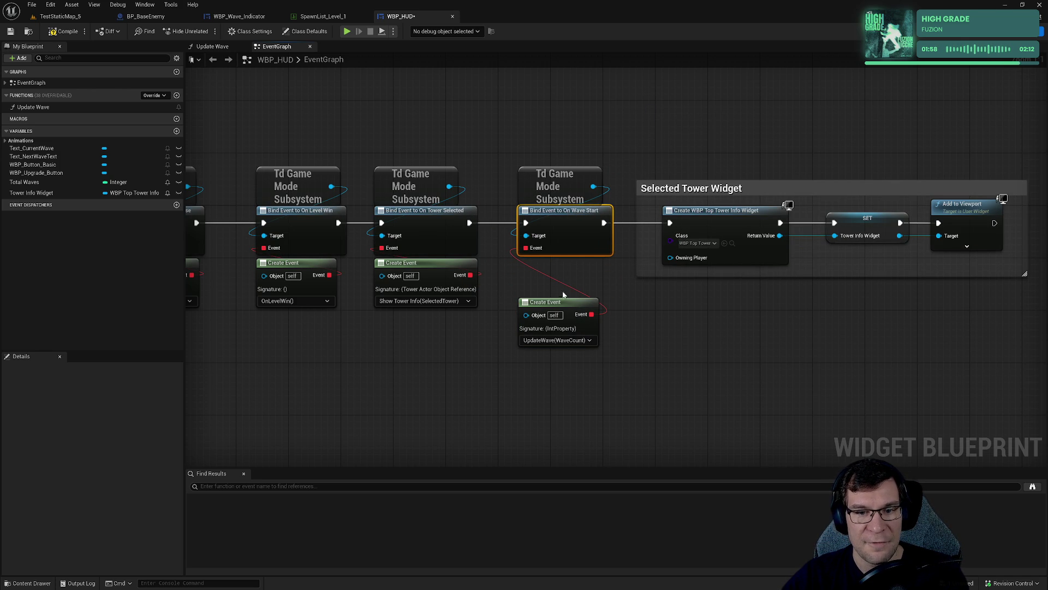
drag(562, 302, 562, 262)
scroll(728, 89, down, 4)
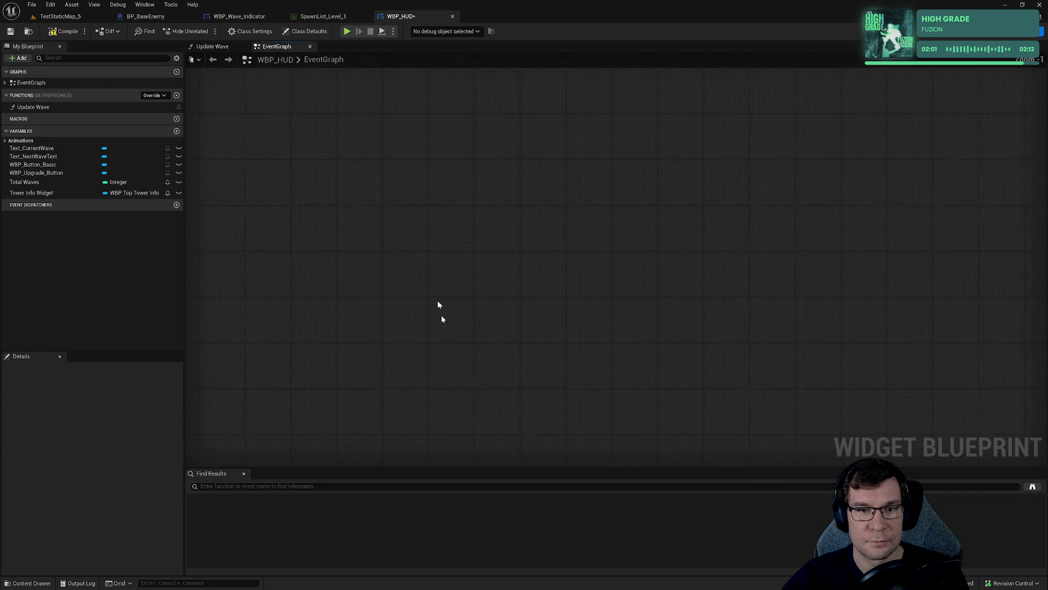
Rename the UpdateWave custom event and delete the old Create Event node.
key(Home)
click(441, 340)
double_click(440, 340)
text(W)
key(Return)
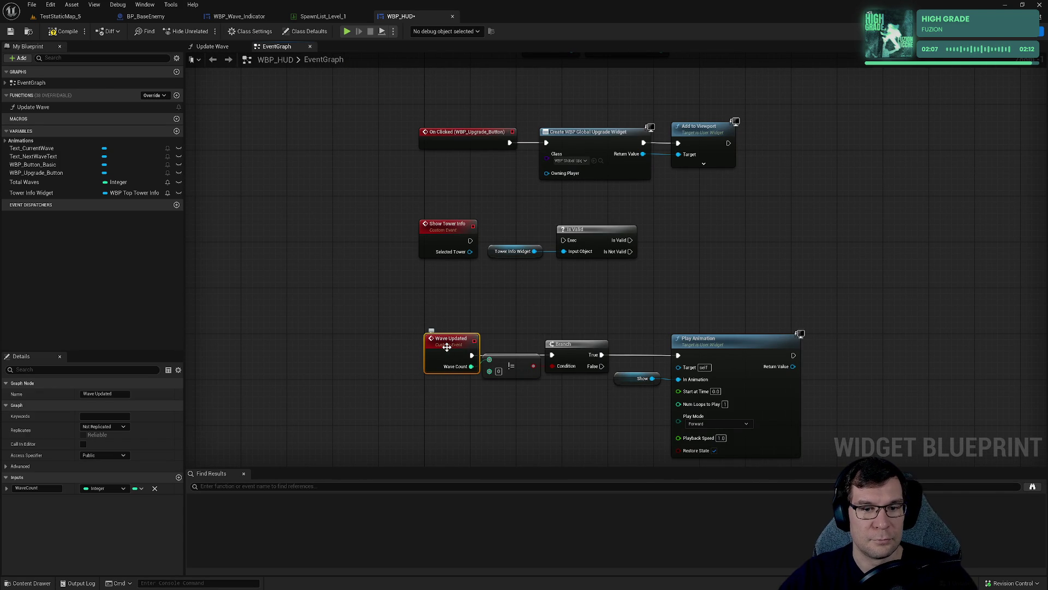
mouse_move(861, 2)
mouse_down()
mouse_move(769, 203)
mouse_move(695, 304)
mouse_move(560, 296)
mouse_up()
key(Delete)
Give the On Wave Start binding a Create Event with a new matching custom event named 'Wave Start'.
drag(509, 238, 527, 278)
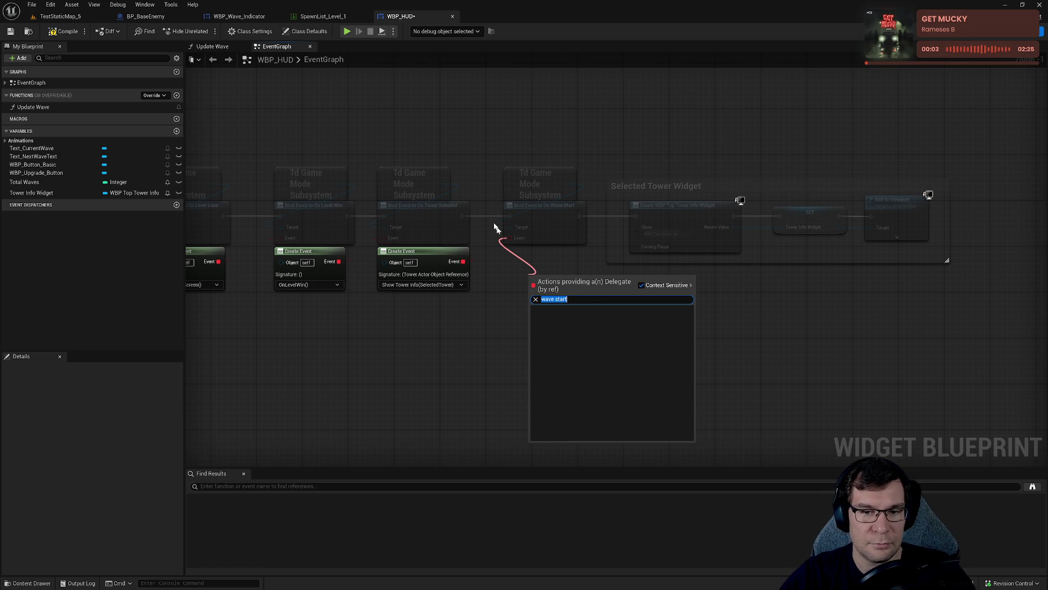
key(BackSpace)
click(567, 326)
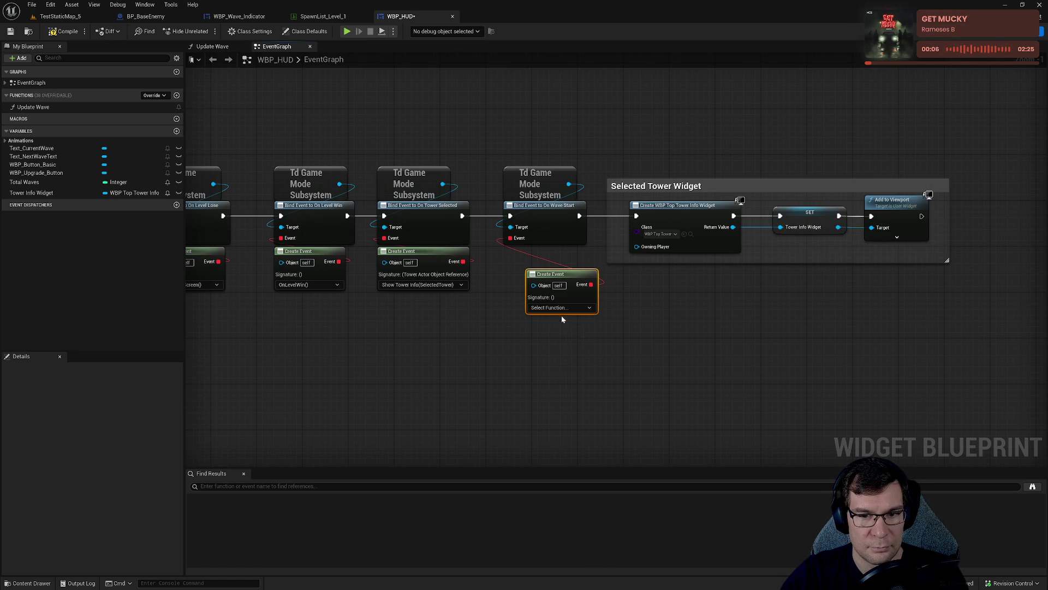
click(568, 308)
click(572, 340)
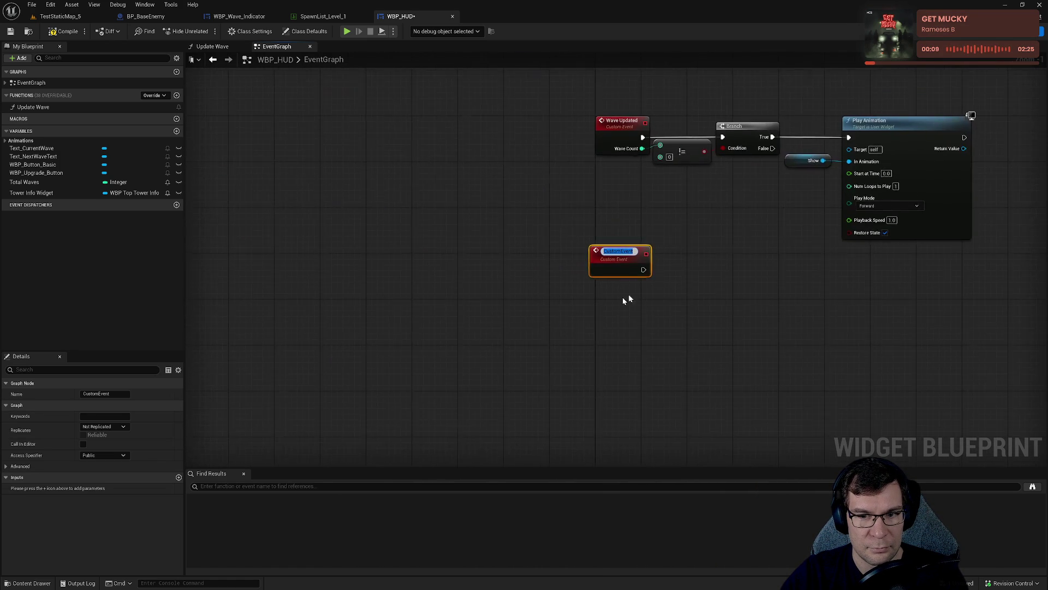
text(Wave Start)
key(Return)
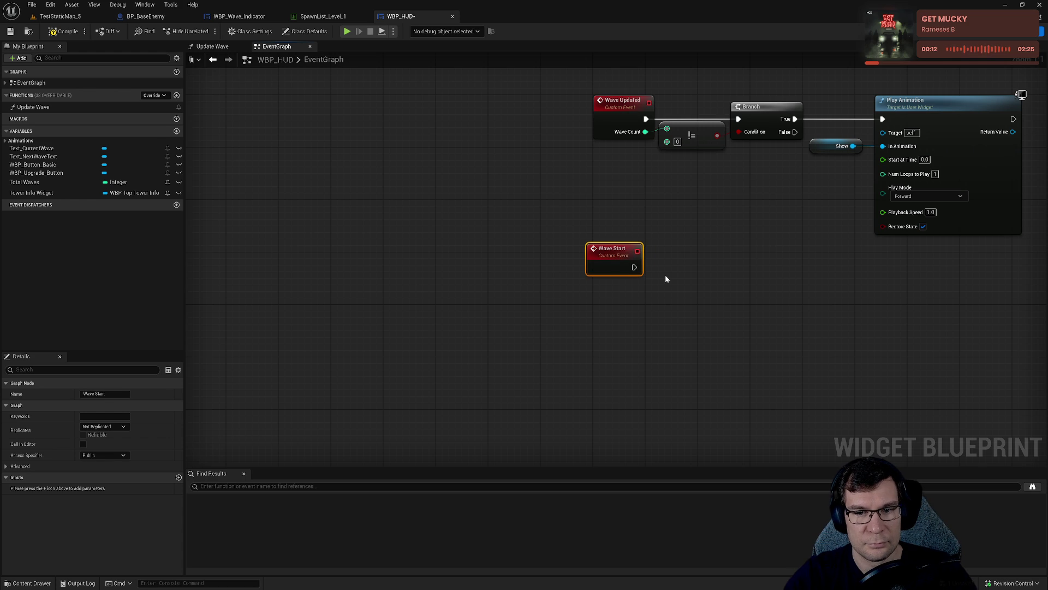
drag(617, 323, 601, 189)
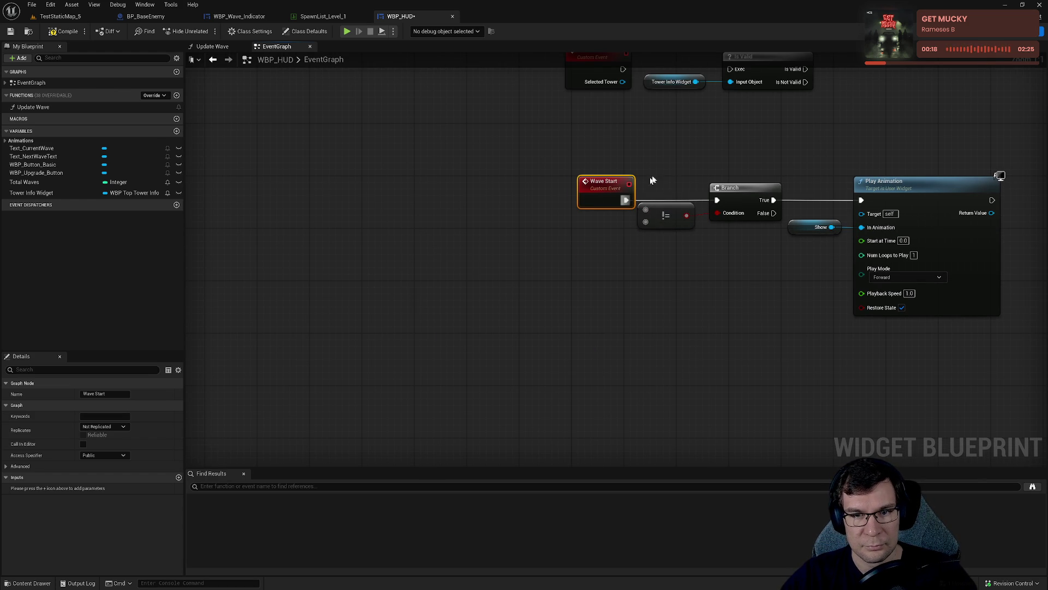
key(alt+Left)
drag(629, 330, 604, 298)
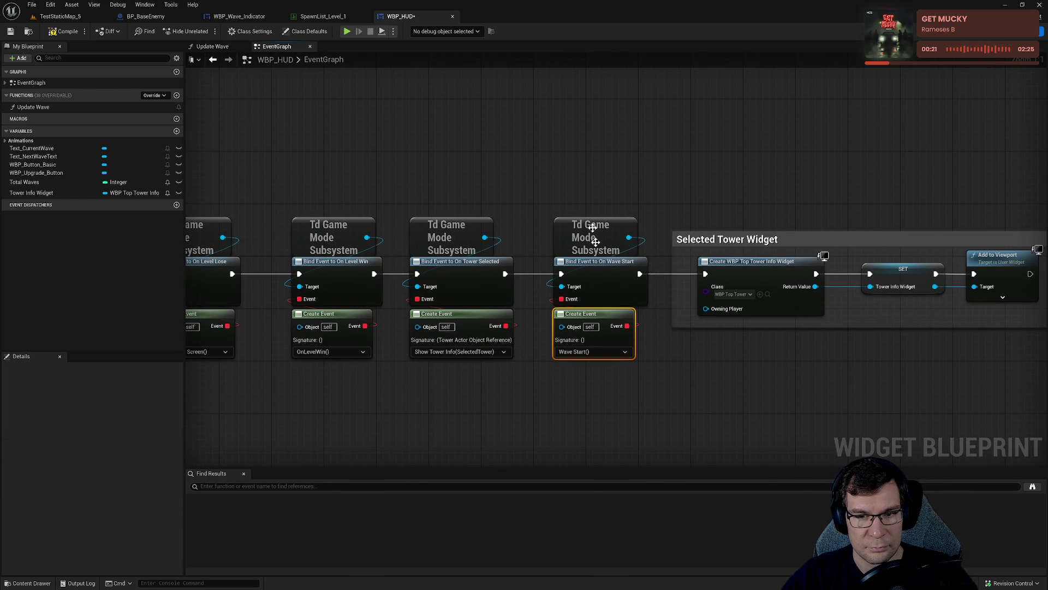
Shift the Wave Start nodes and Selected Tower Widget group right and reposition the On Wave Start binding.
click(578, 154)
mouse_move(412, 147)
mouse_down()
mouse_move(854, 333)
mouse_move(574, 362)
mouse_up()
drag(601, 231, 647, 230)
scroll(691, 285, down, 3)
click(700, 281)
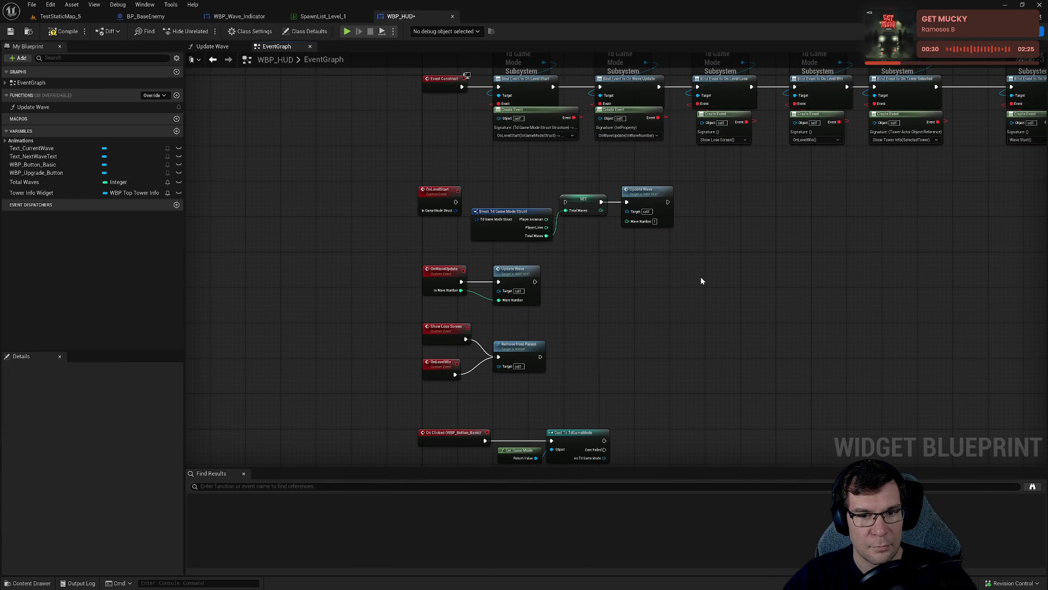
mouse_move(700, 281)
mouse_down()
mouse_move(620, 295)
mouse_move(683, 227)
mouse_move(645, 152)
mouse_move(349, 353)
mouse_up()
click(24, 182)
mouse_move(351, 302)
mouse_down()
mouse_move(356, 444)
mouse_move(532, 206)
mouse_up()
right_click(476, 182)
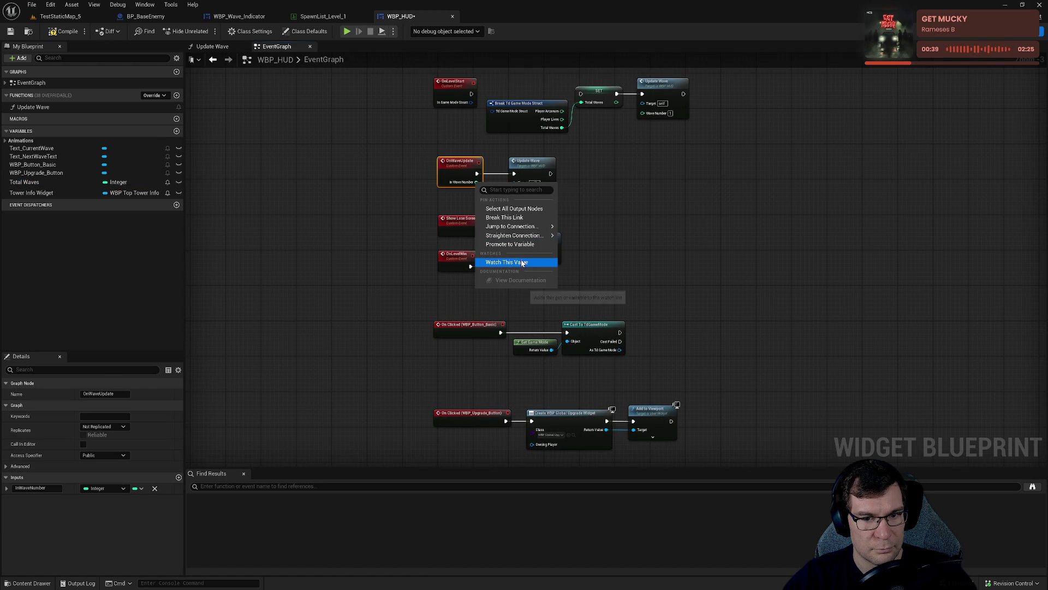
click(618, 226)
mouse_move(618, 226)
mouse_down()
mouse_move(673, 300)
mouse_move(512, 276)
mouse_up()
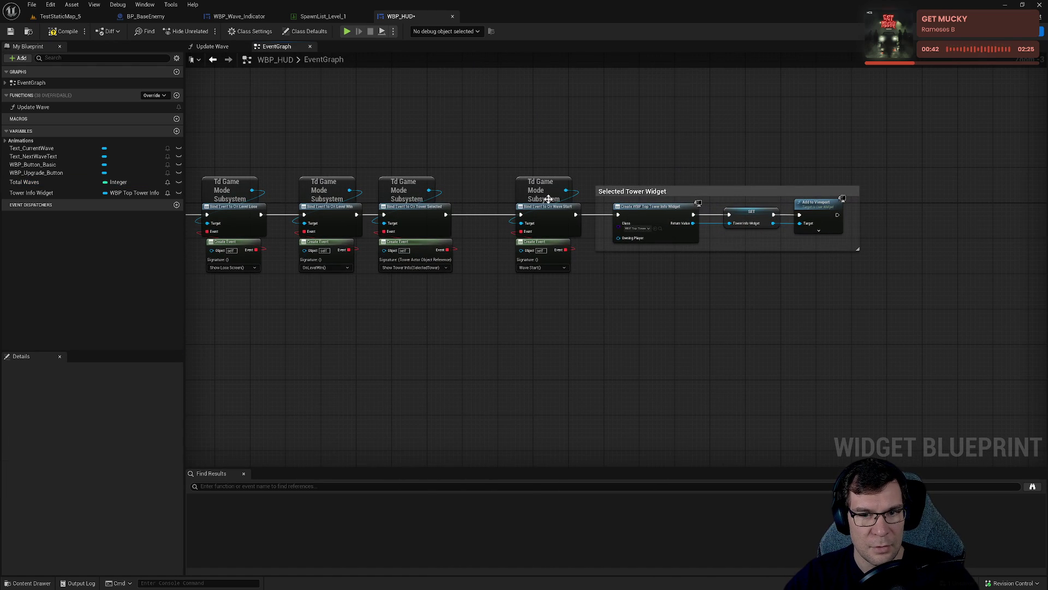
drag(686, 191, 762, 196)
click(634, 243)
mouse_move(633, 242)
mouse_down()
mouse_move(598, 230)
mouse_move(567, 297)
mouse_move(623, 314)
mouse_up()
Duplicate the Td Game Mode Subsystem node, then undo the recent node moves and wire link.
key(ctrl+c)
key(ctrl+v)
text(on wav)
key(Escape)
drag(335, 414, 651, 284)
scroll(651, 284, up, 4)
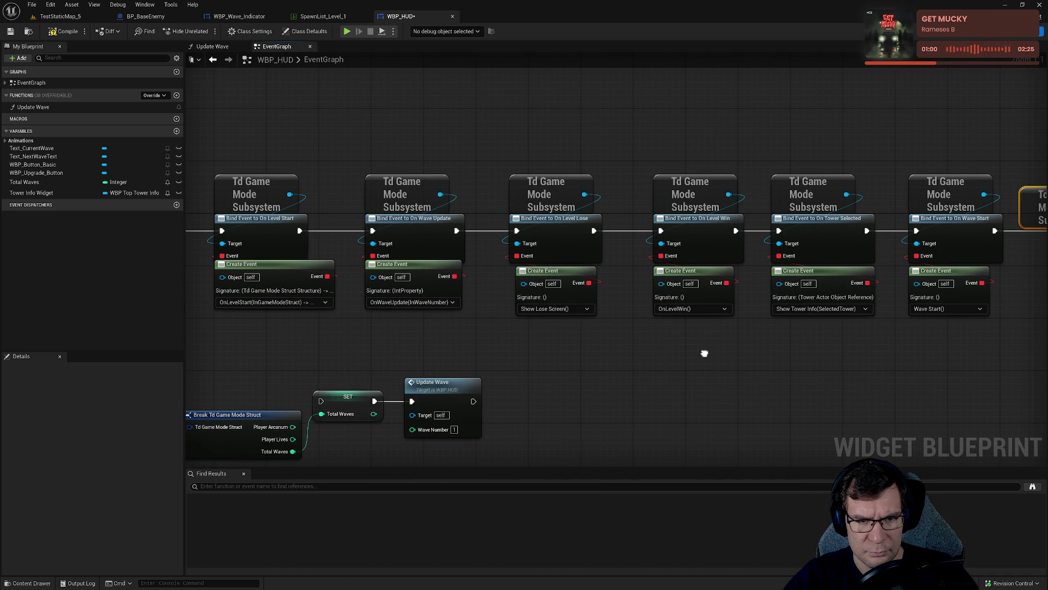
drag(702, 355, 428, 378)
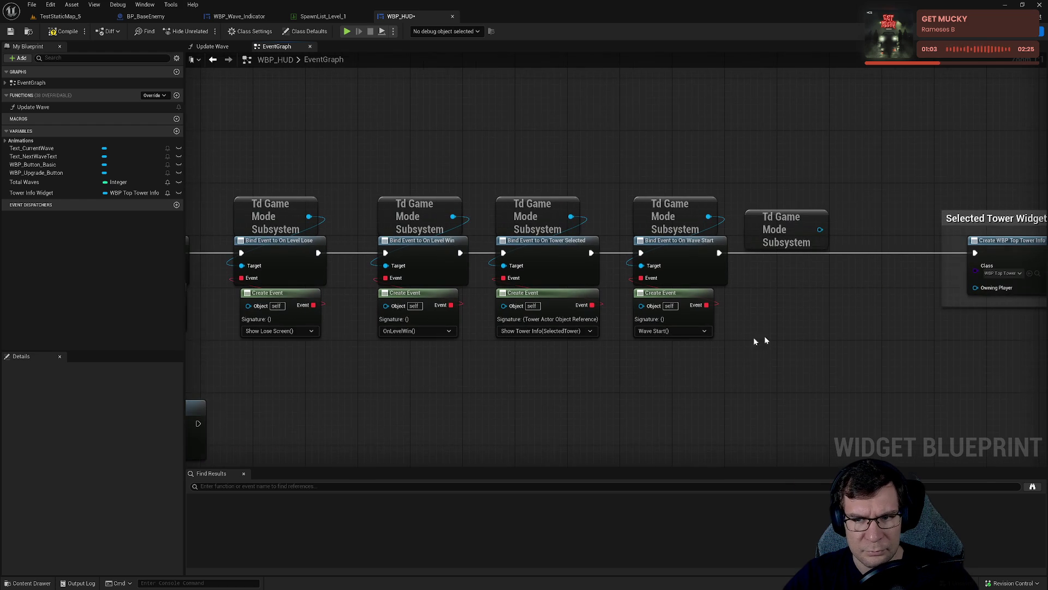
key(ctrl+z)
key(ctrl+z)
key(ctrl+z)
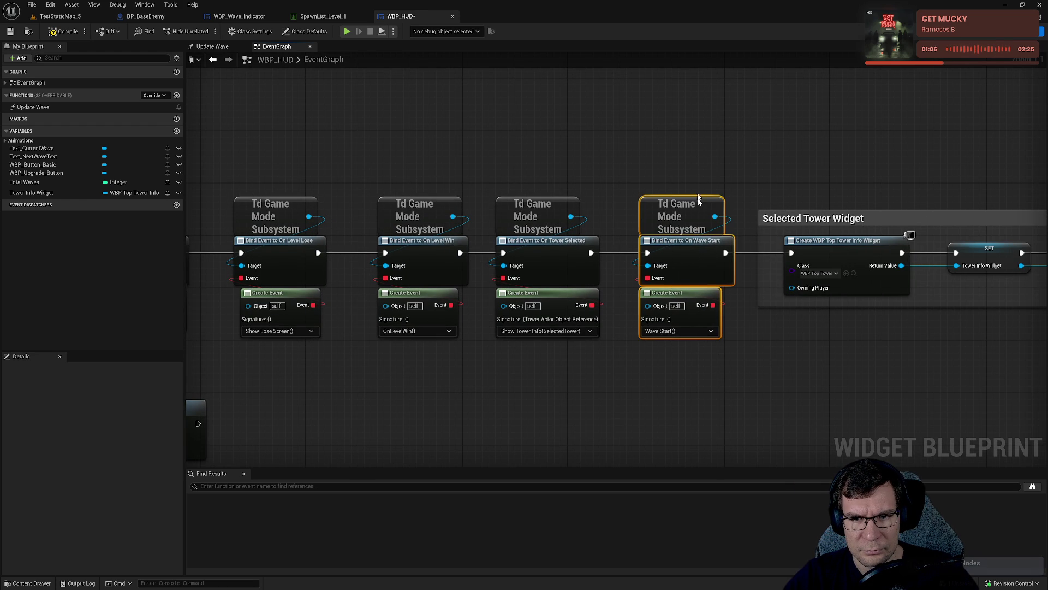
key(ctrl+z)
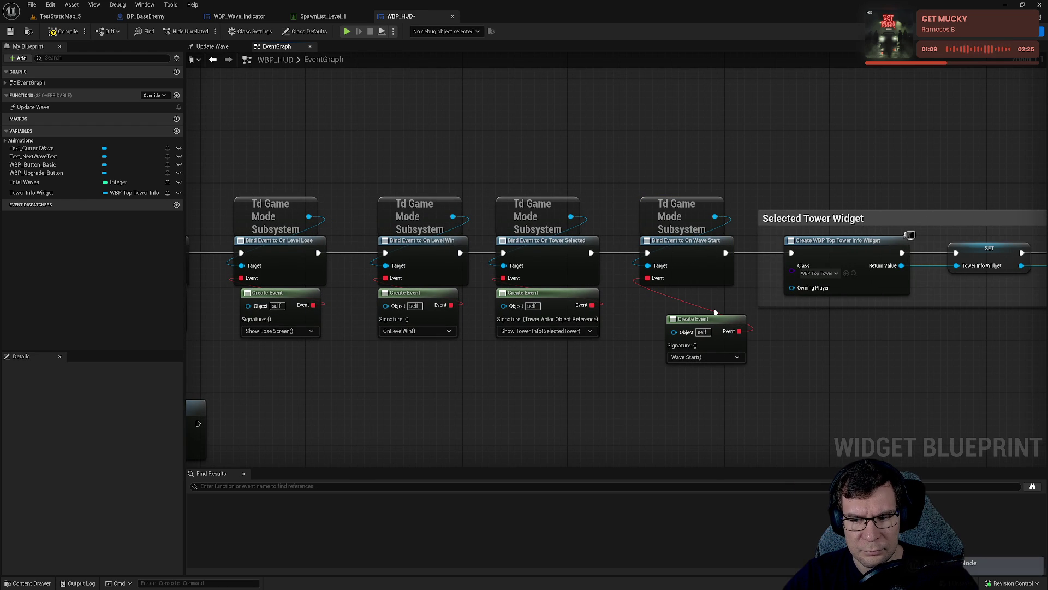
Undo back to the earlier setup and place the UpdateWave Create Event under its binding.
key(ctrl+z)
key(ctrl+z)
key(ctrl+z)
key(ctrl+z)
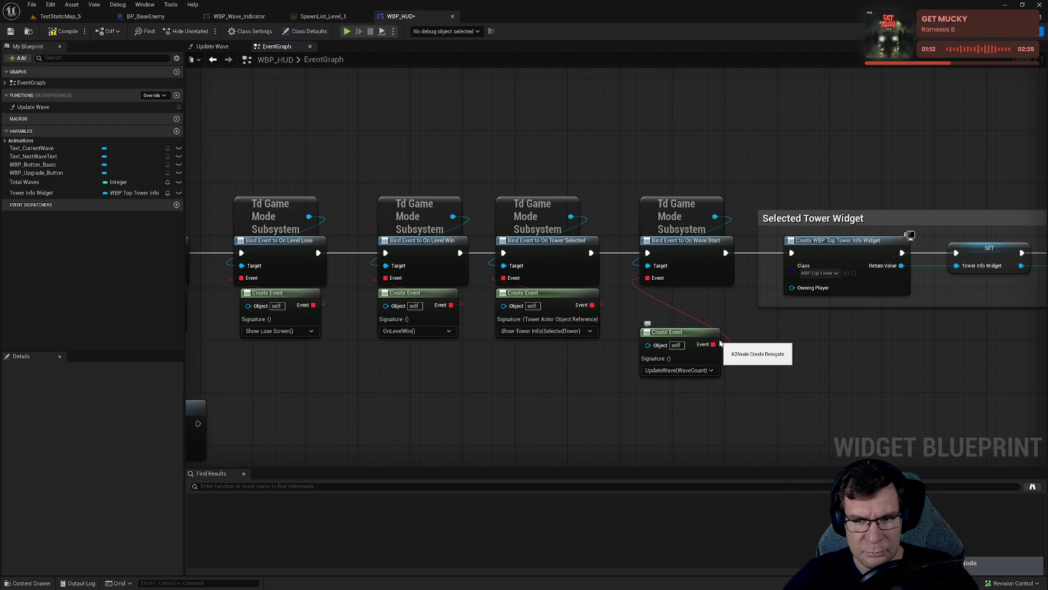
key(ctrl+z)
key(ctrl+z)
key(ctrl+z)
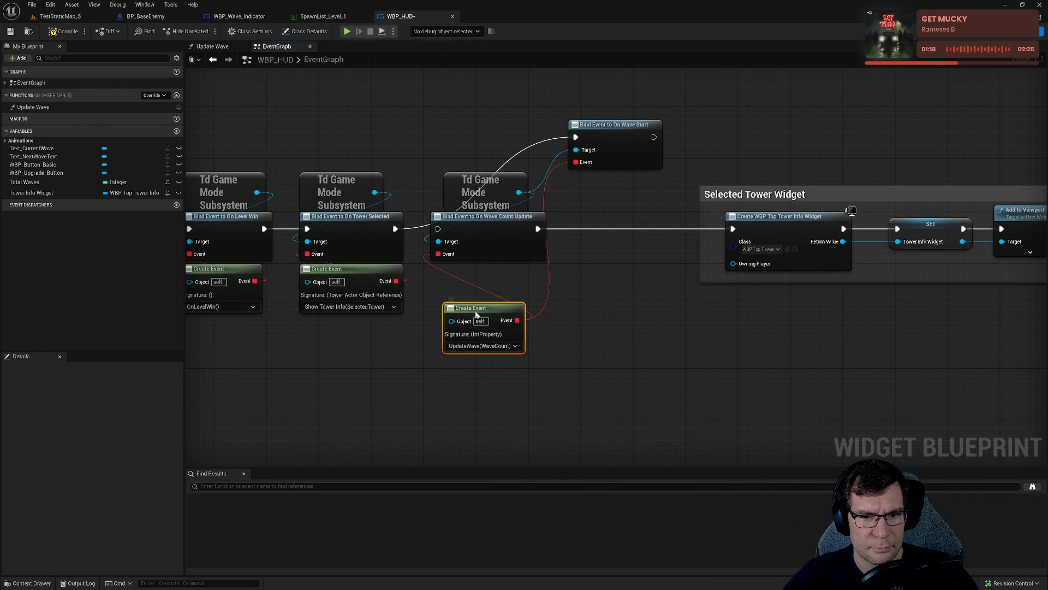
drag(479, 317, 468, 277)
Cut and paste the subsystem node, then wire it as the On Wave Start binding's target.
click(600, 123)
click(485, 183)
key(ctrl+x)
key(ctrl+v)
key(ctrl+z)
key(ctrl+z)
key(ctrl+z)
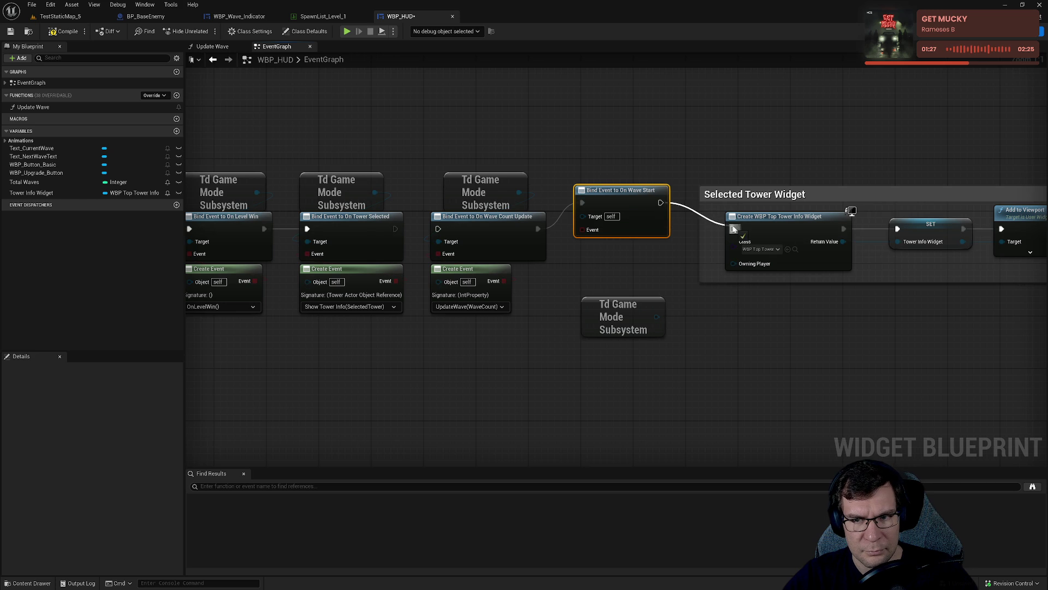
key(ctrl+z)
mouse_move(616, 317)
mouse_down()
mouse_move(583, 242)
mouse_move(606, 201)
mouse_up()
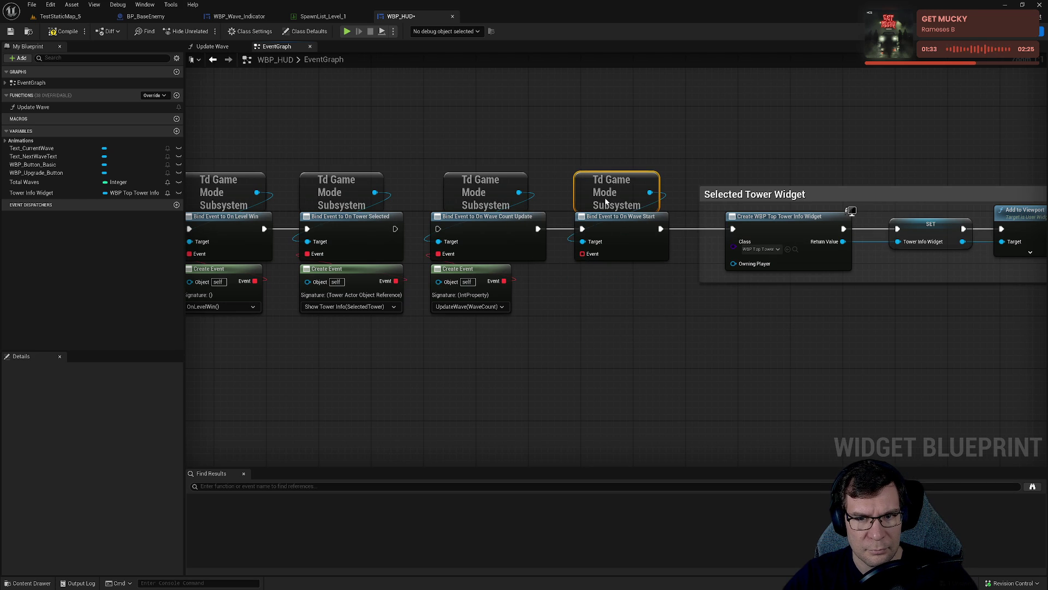
Bind On Wave Start to a new custom event named 'Show Wave Start Text'.
drag(605, 253, 580, 292)
click(599, 336)
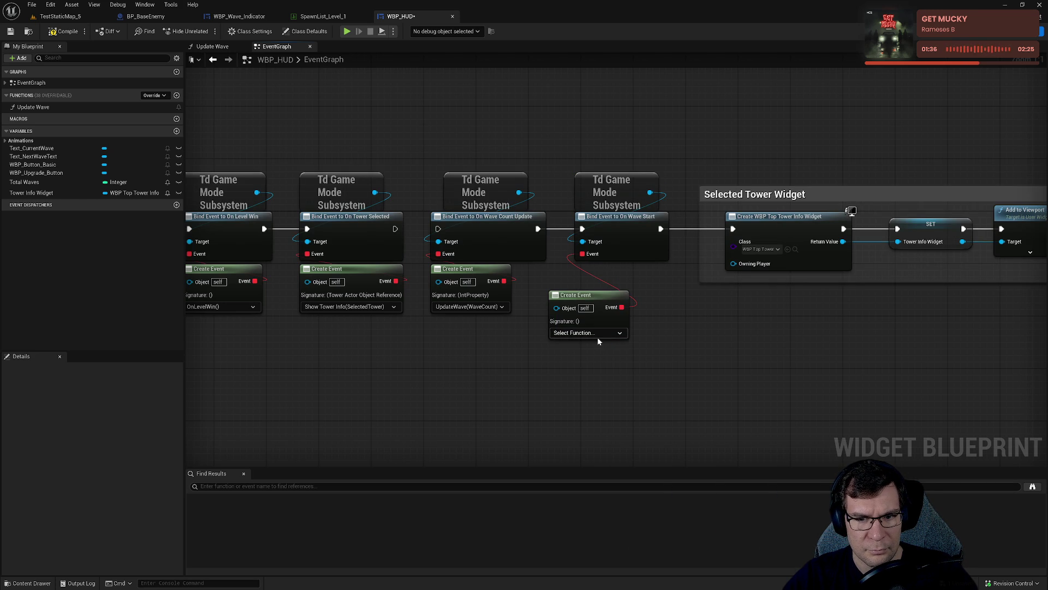
click(590, 332)
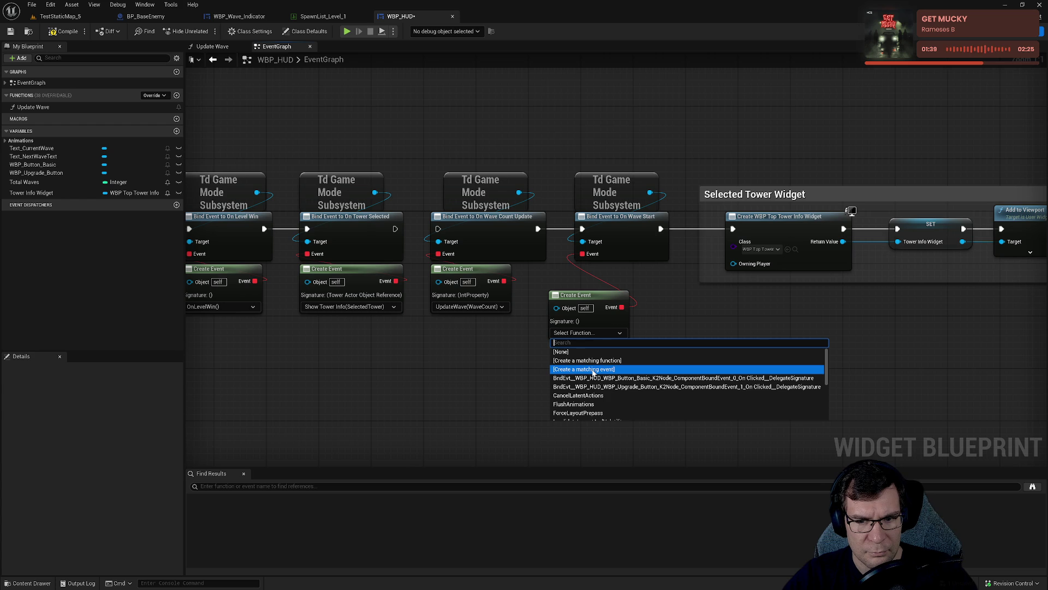
click(594, 369)
text(Show Wave Start Text)
click(677, 258)
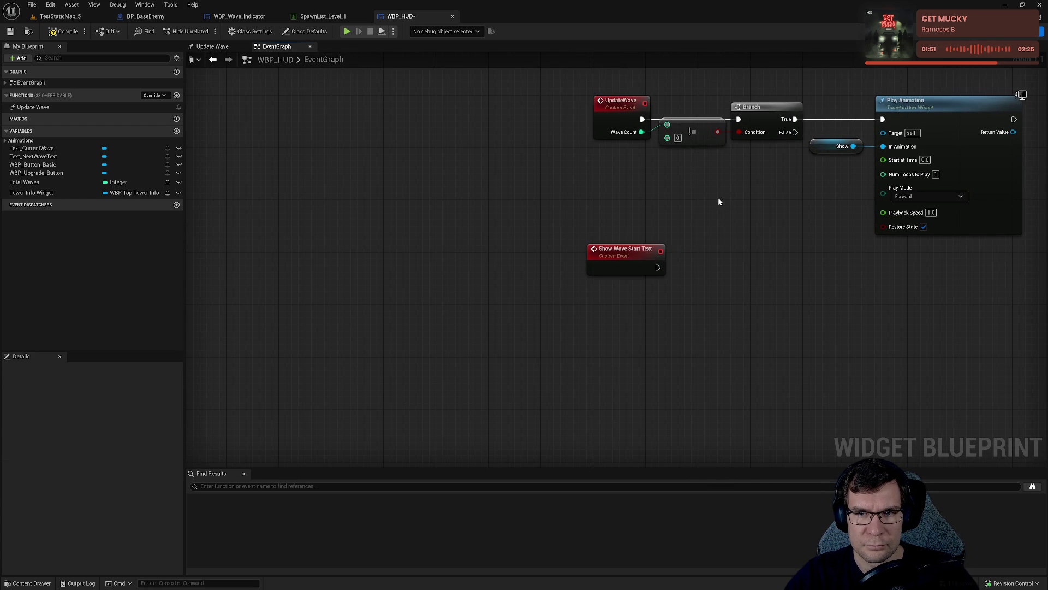
Connect Show Wave Start Text to the animation Branch and save WBP_HUD.
drag(589, 238, 532, 342)
drag(617, 173, 972, 344)
mouse_move(629, 235)
mouse_down()
mouse_move(662, 369)
mouse_move(713, 357)
mouse_up()
key(ctrl+s)
Promote UpdateWave's Wave Count to a variable named Current Wave, then save.
drag(24, 182, 541, 406)
right_click(583, 235)
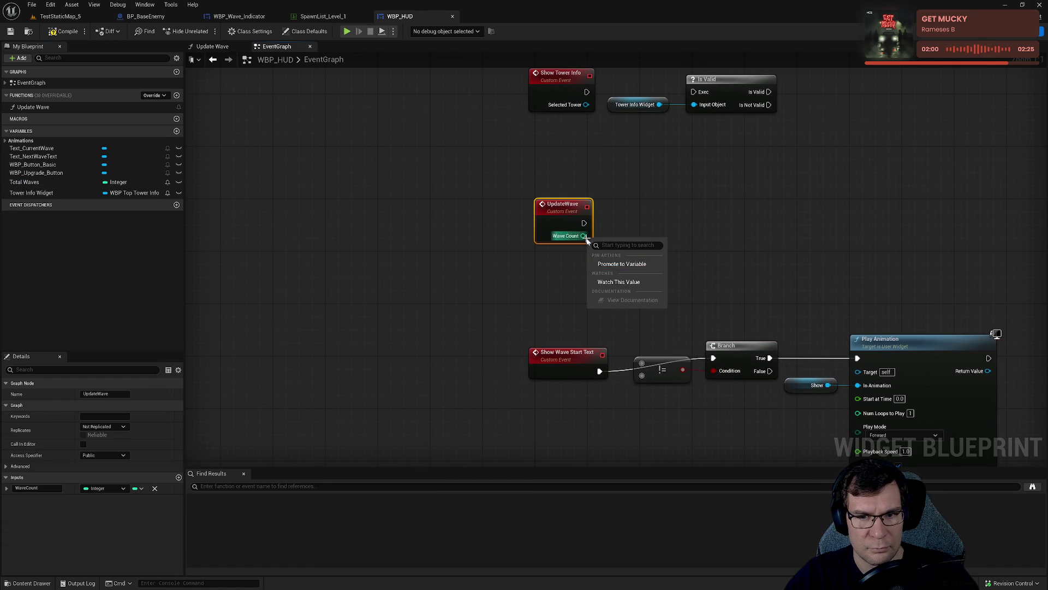
click(624, 284)
drag(734, 205, 636, 218)
key(ctrl+s)
double_click(44, 204)
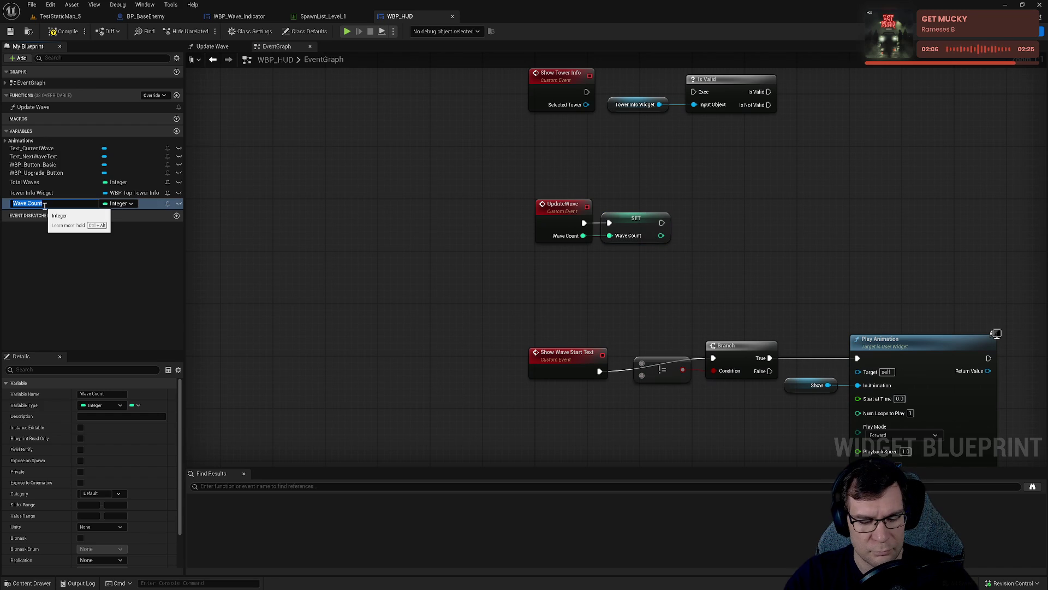
text(ave)
key(Return)
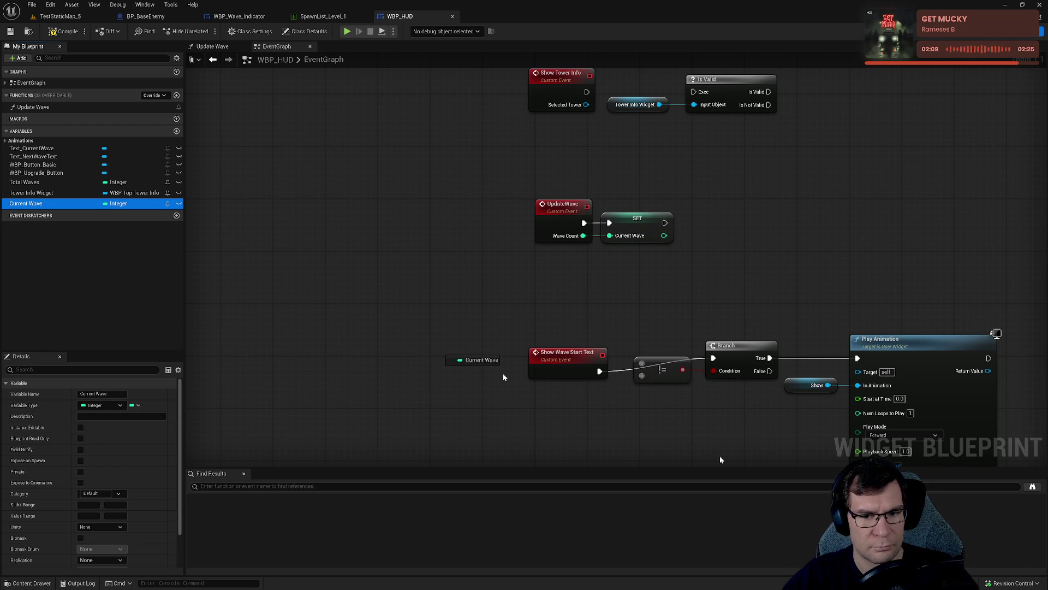
Feed a Current Wave getter into the != 0 comparison.
drag(597, 412, 642, 365)
click(619, 421)
drag(704, 388, 513, 337)
key(q)
drag(618, 416, 658, 390)
click(563, 206)
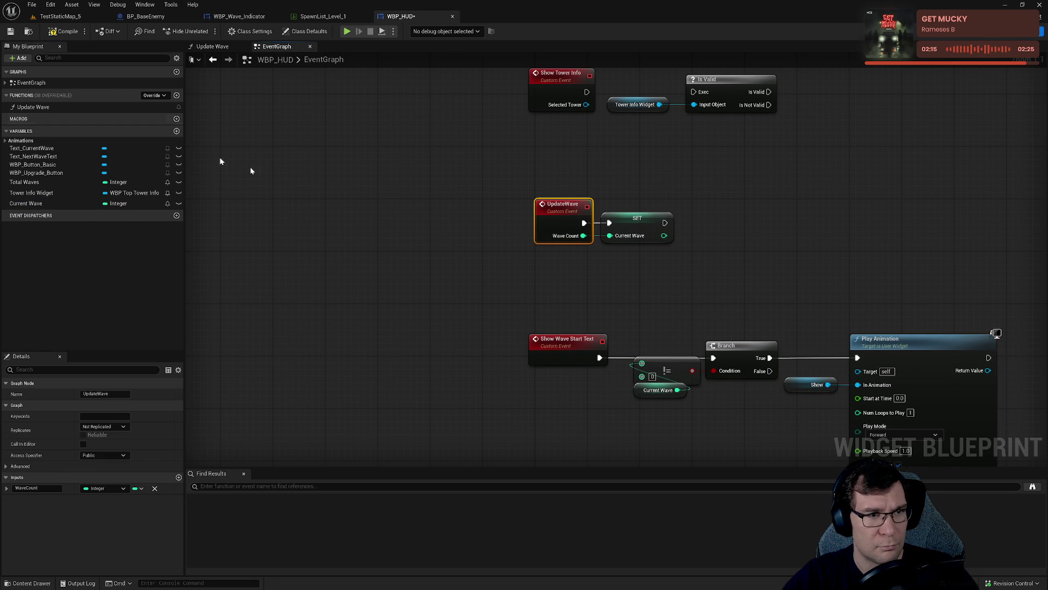
Play-test TestStaticMap_5 with gun towers through a sped-up wave, then open SpawnList_Level_1.
click(77, 16)
click(204, 31)
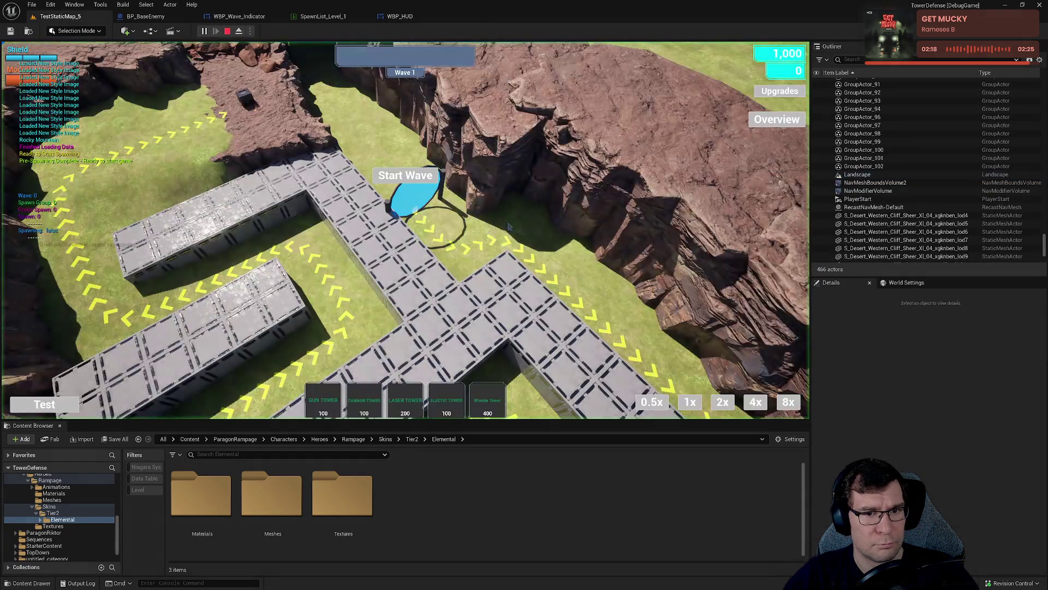
mouse_move(415, 273)
mouse_down()
mouse_move(561, 333)
mouse_move(539, 316)
mouse_move(533, 270)
mouse_move(473, 247)
mouse_up()
scroll(464, 215, up, 5)
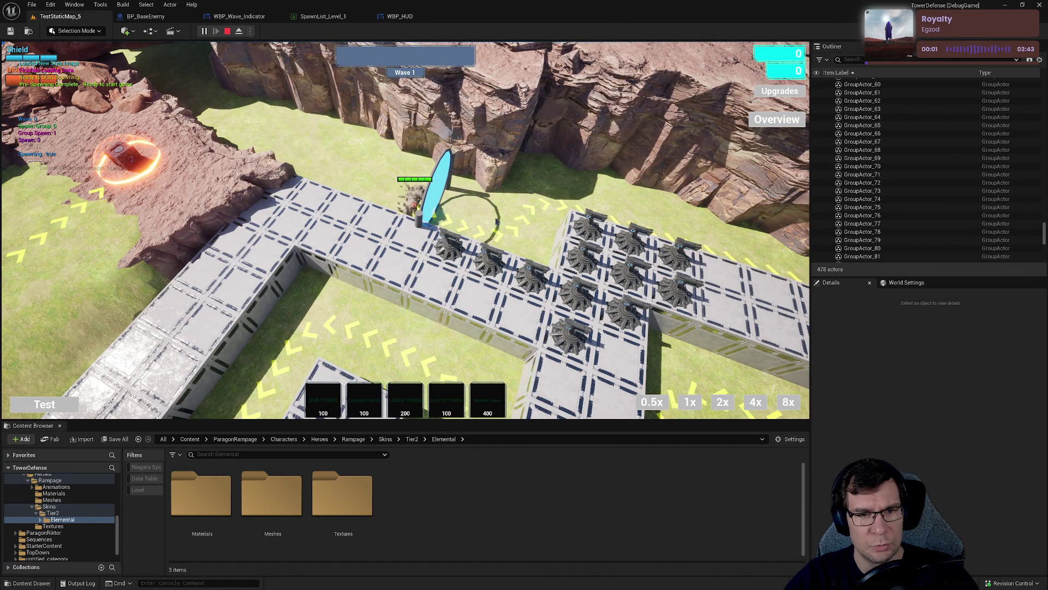
key(d)
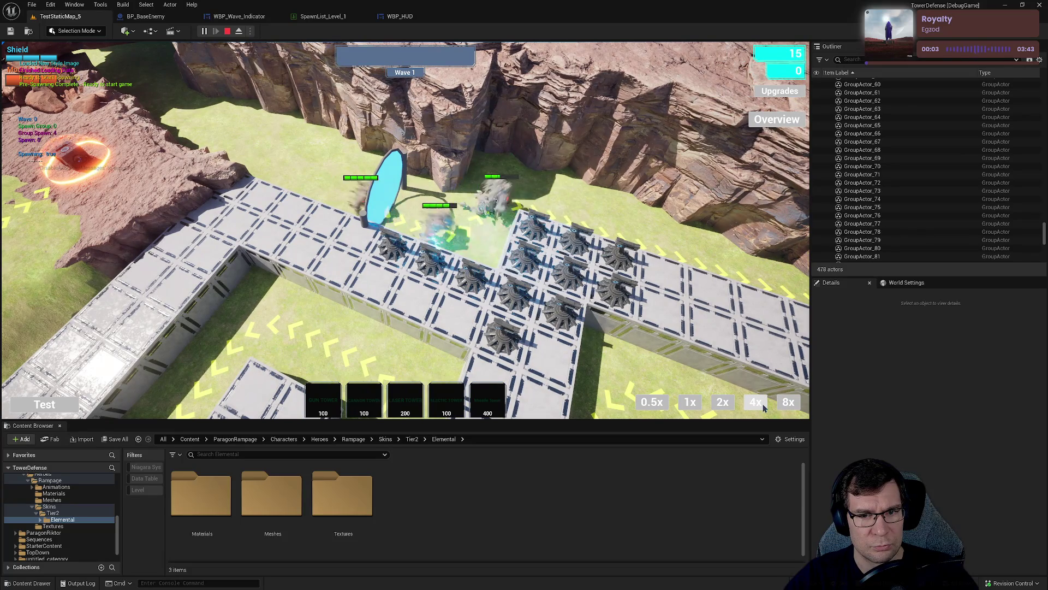
click(756, 403)
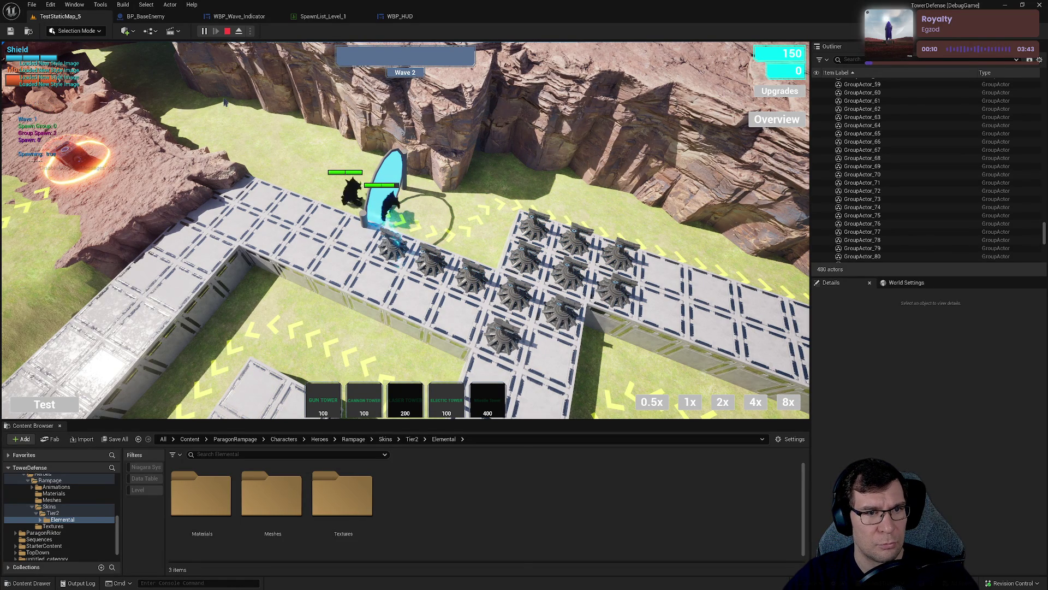
click(228, 32)
click(326, 17)
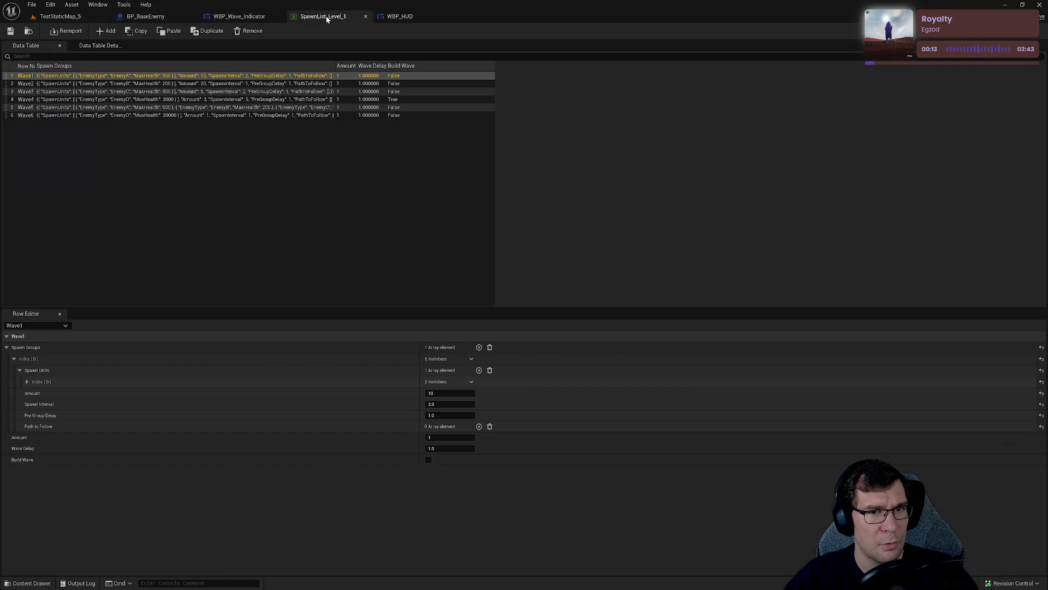
Review the Show Wave Start Text event in WBP_HUD and save the blueprint.
click(229, 17)
click(323, 17)
click(399, 17)
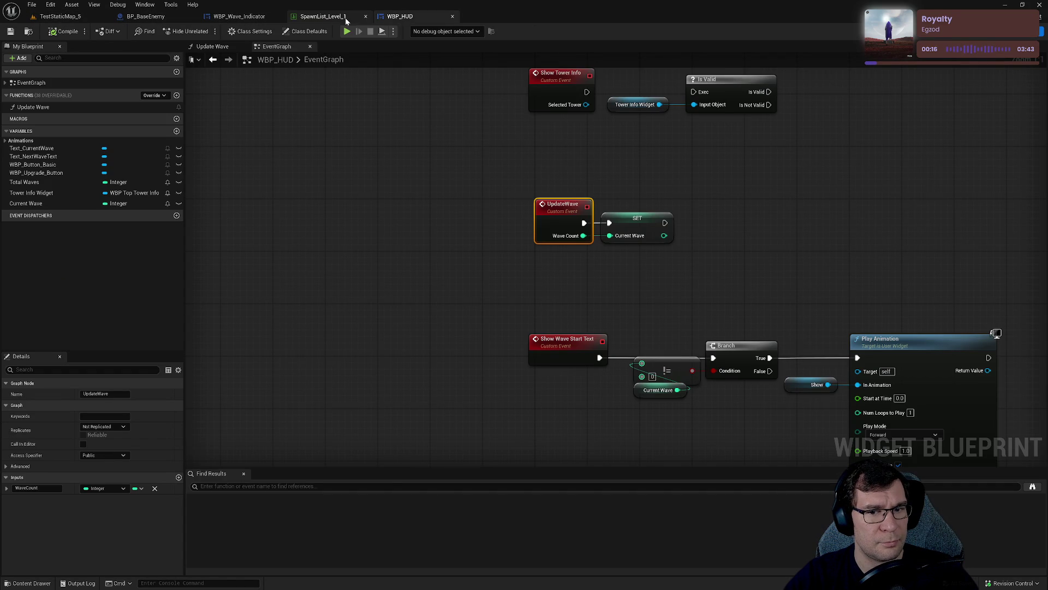
click(520, 279)
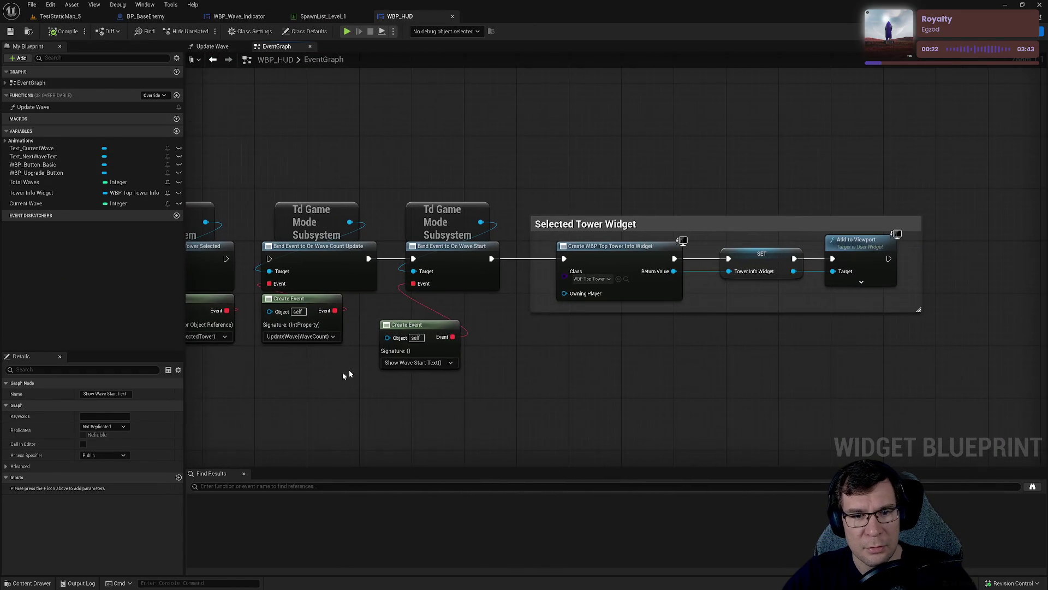
click(444, 306)
drag(488, 207, 600, 178)
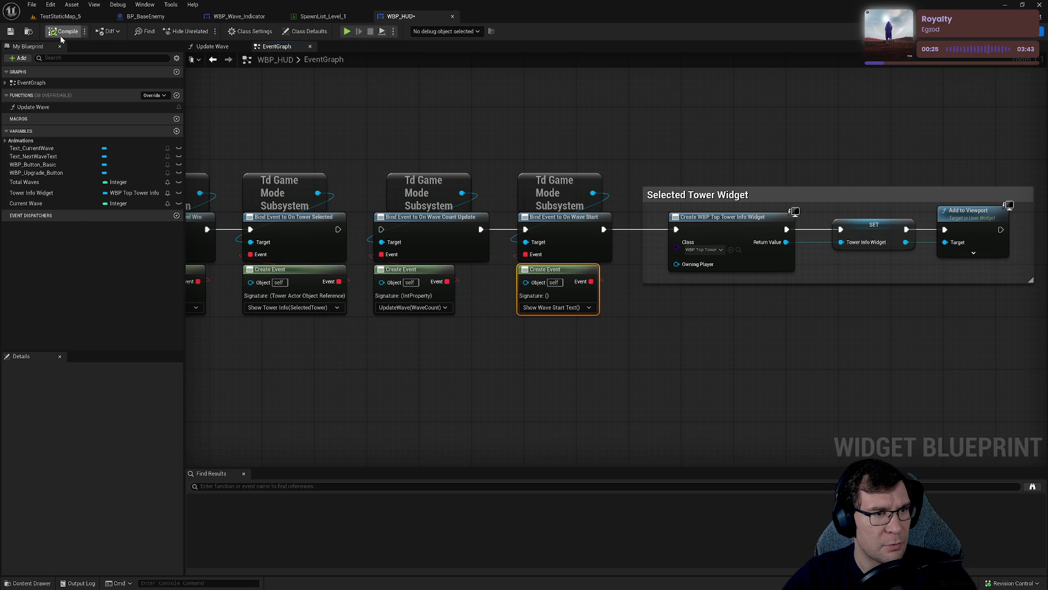
click(12, 31)
Run a brief play test, stop it, dismiss the error log, and go to BP_BaseEnemy.
key(alt+p)
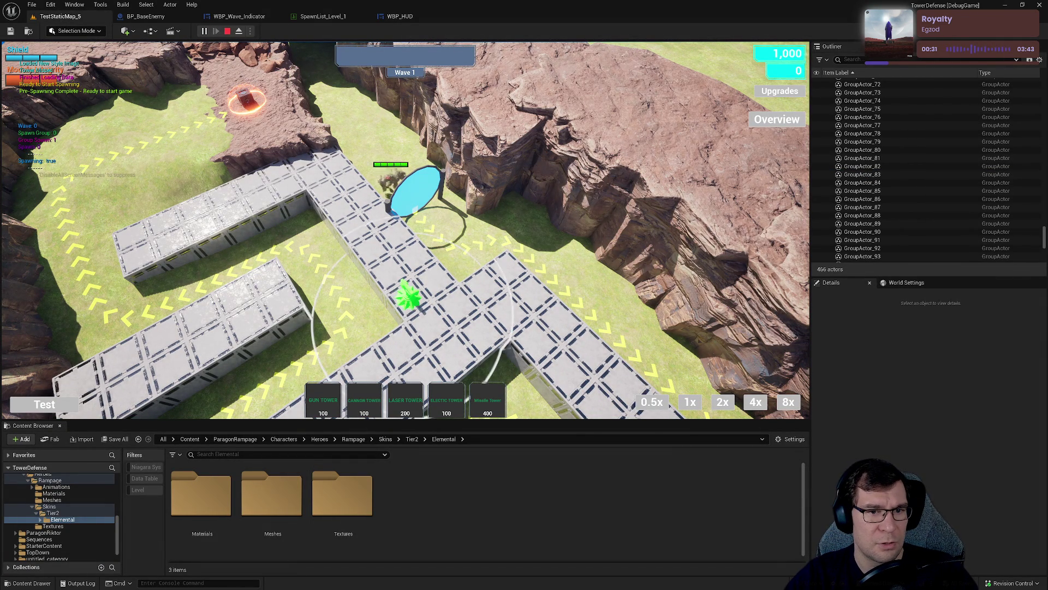
key(Escape)
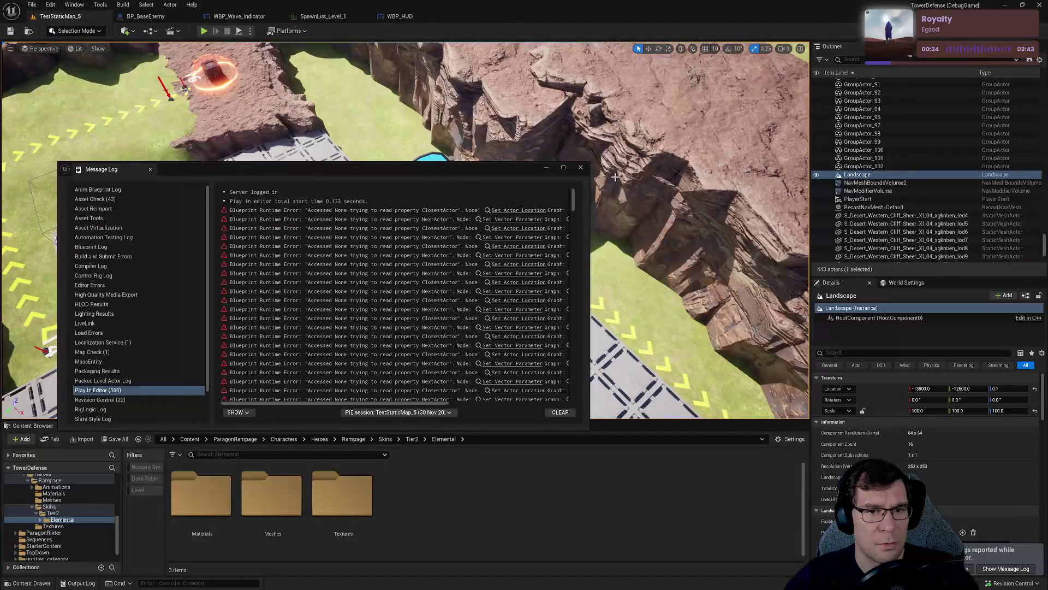
click(581, 167)
click(146, 16)
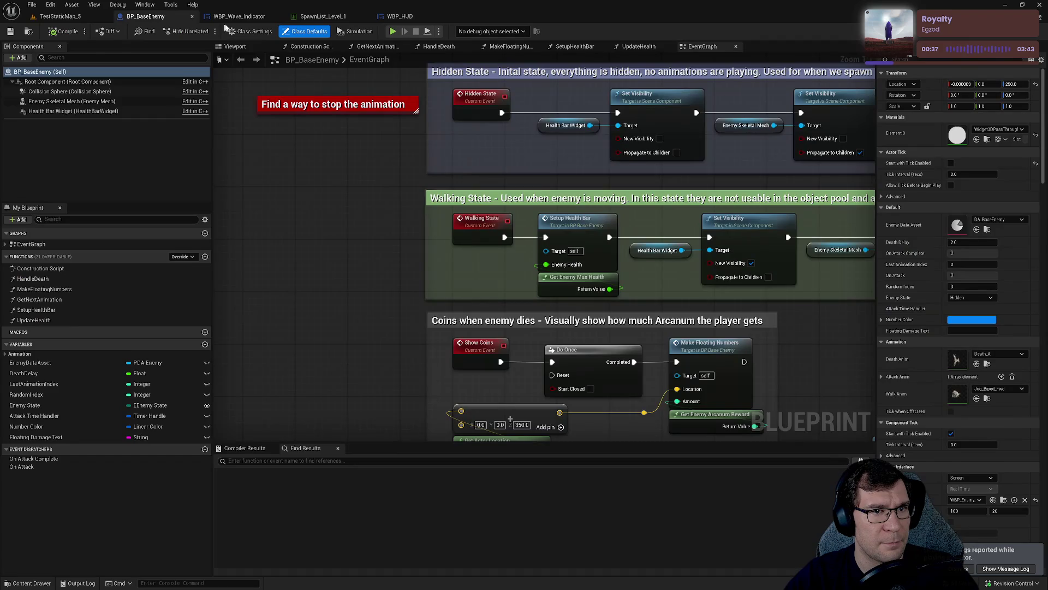
Search project assets for 'manager' and open BP_EnemyManager.
click(239, 16)
key(ctrl+p)
text(manager)
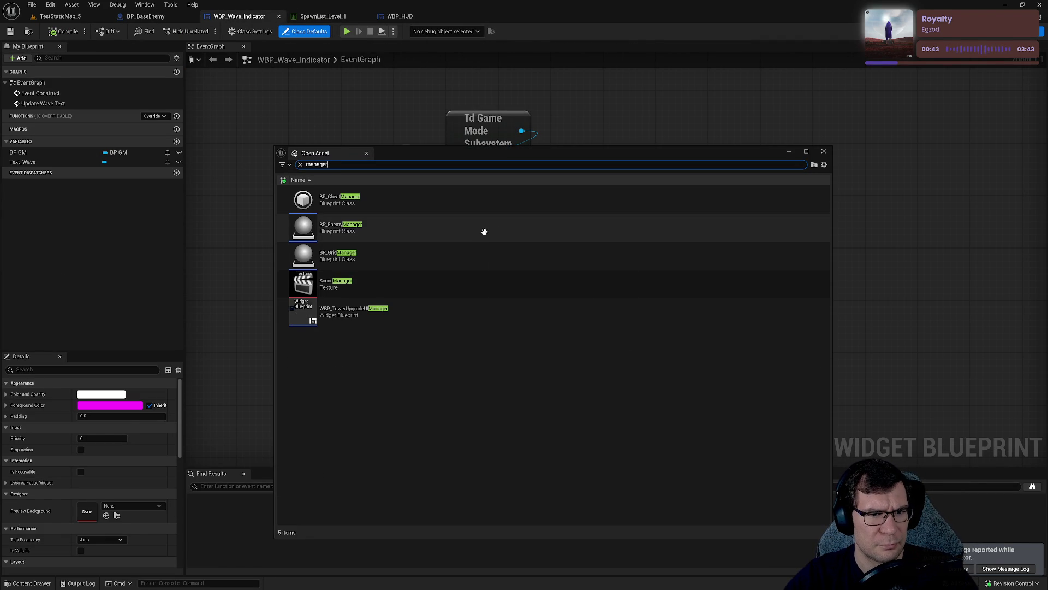
double_click(492, 228)
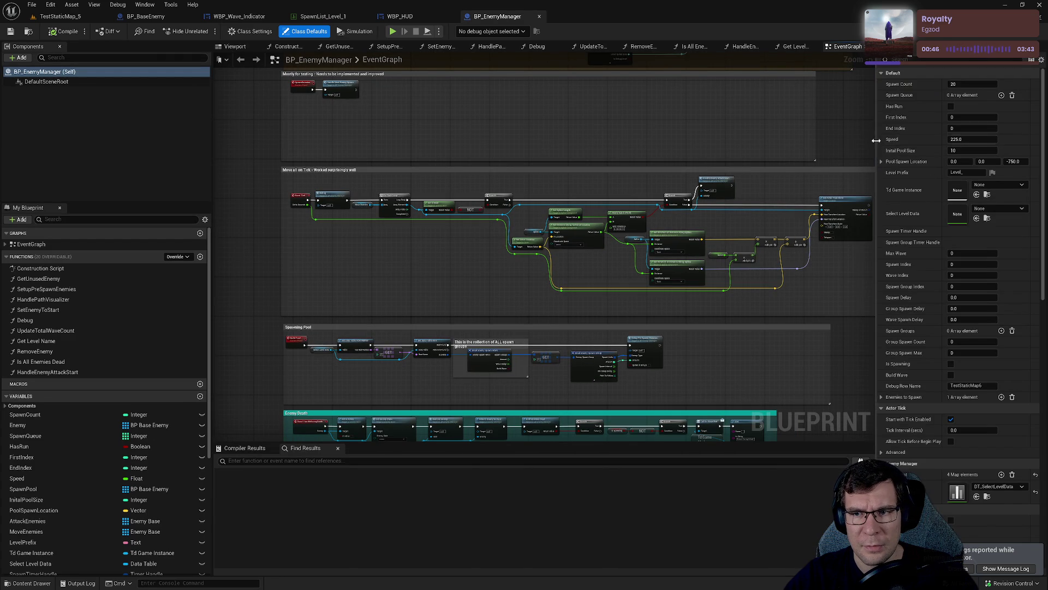
Find references to Start Wave by name and jump to its On Wave Start binding.
drag(876, 142, 941, 142)
scroll(532, 262, up, 3)
drag(498, 272, 400, 171)
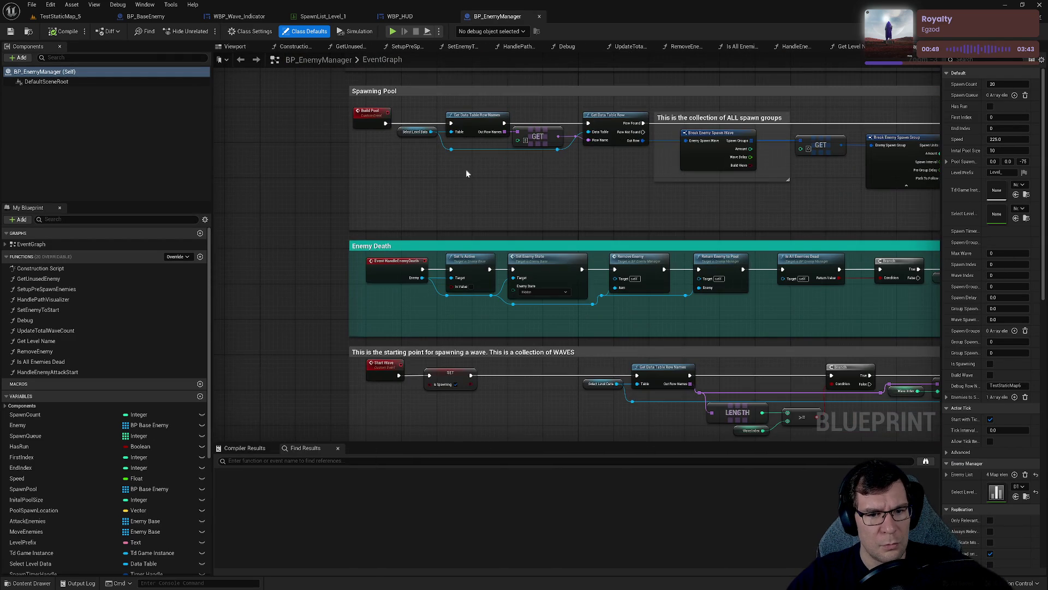
scroll(466, 173, up, 5)
scroll(430, 243, down, 5)
scroll(422, 270, up, 2)
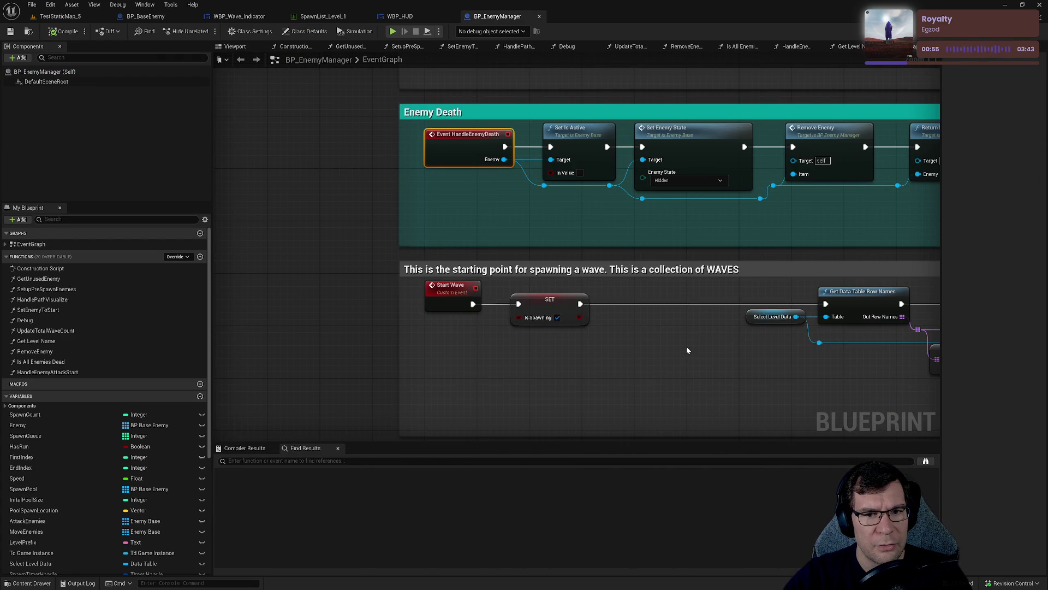
right_click(452, 298)
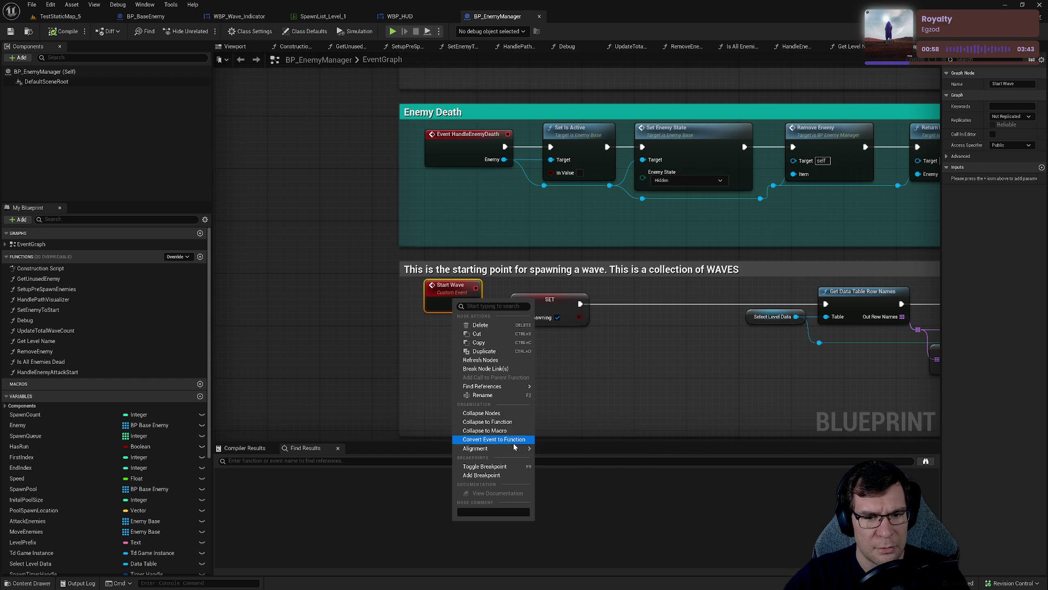
mouse_move(503, 390)
click(558, 390)
click(267, 499)
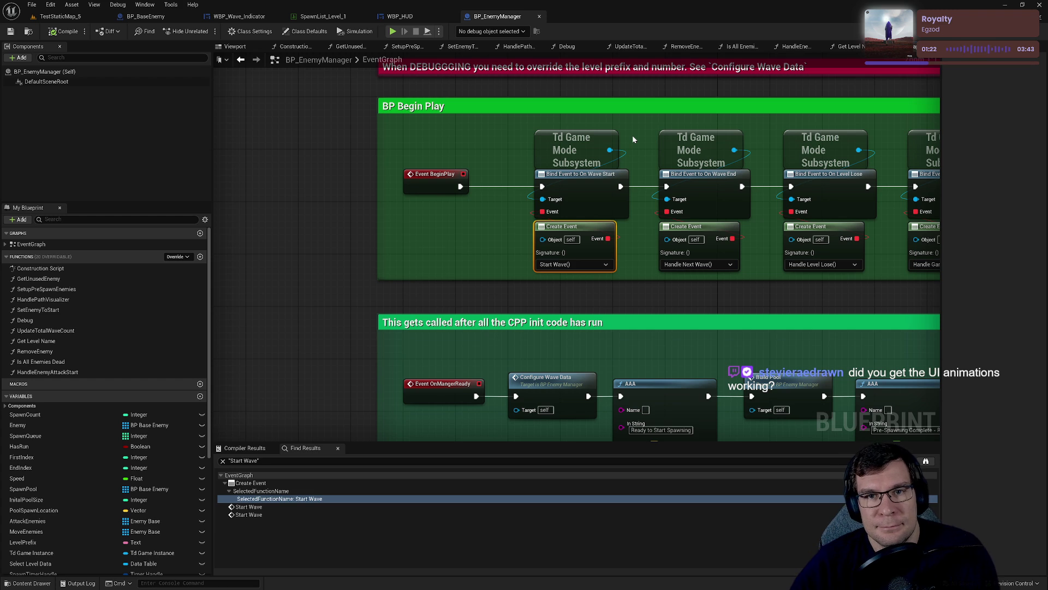
Compare the BP Begin Play bindings in BP_EnemyManager with WBP_HUD, then return to TestStaticMap_5.
mouse_move(642, 197)
mouse_down()
mouse_move(529, 162)
mouse_move(533, 143)
mouse_up()
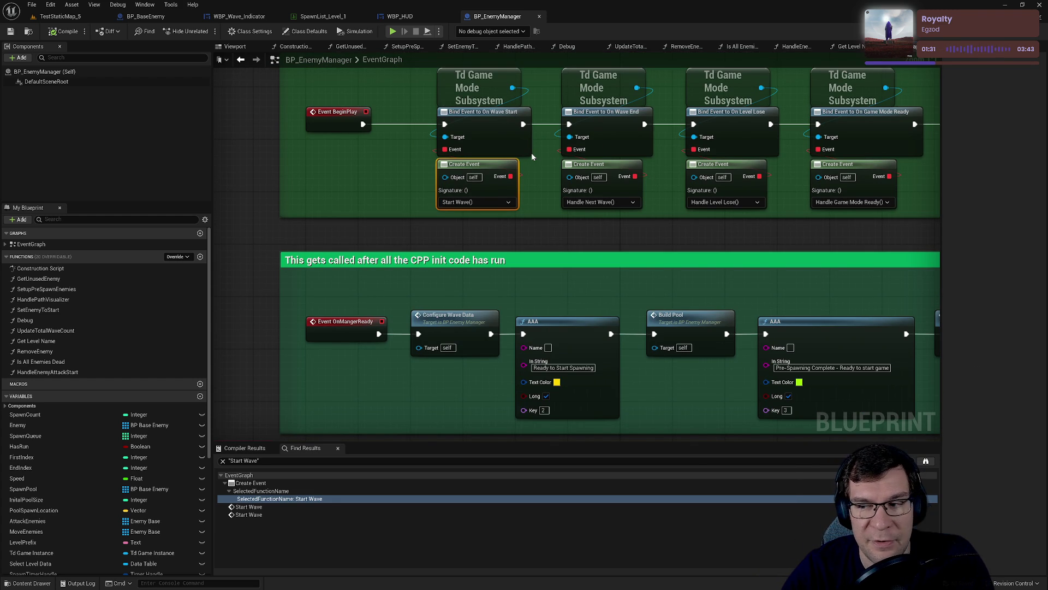
mouse_move(519, 240)
mouse_down()
mouse_move(540, 283)
mouse_move(549, 258)
mouse_up()
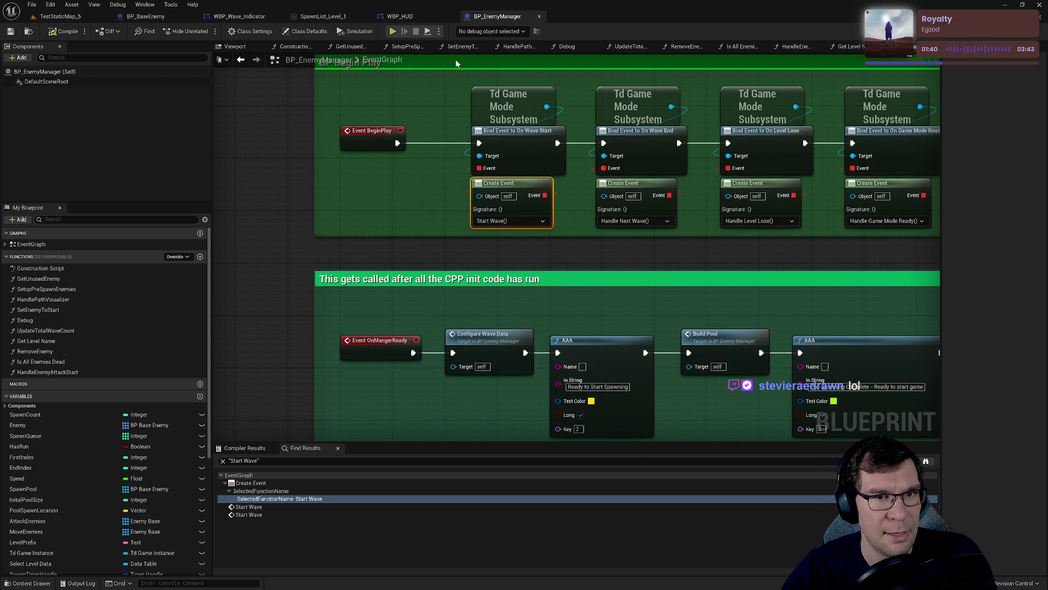
click(145, 17)
click(238, 16)
click(399, 17)
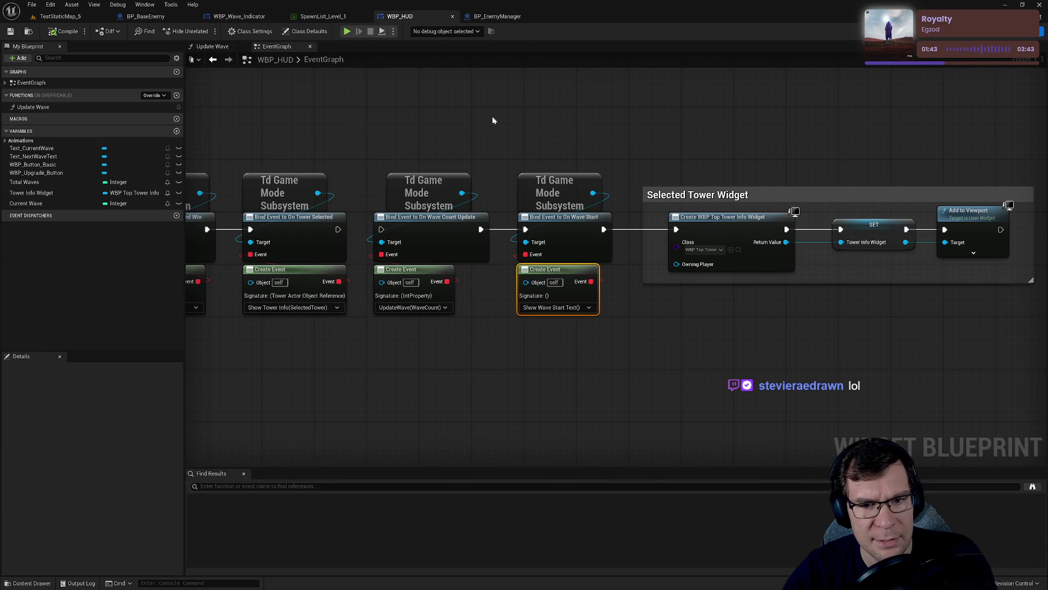
click(496, 16)
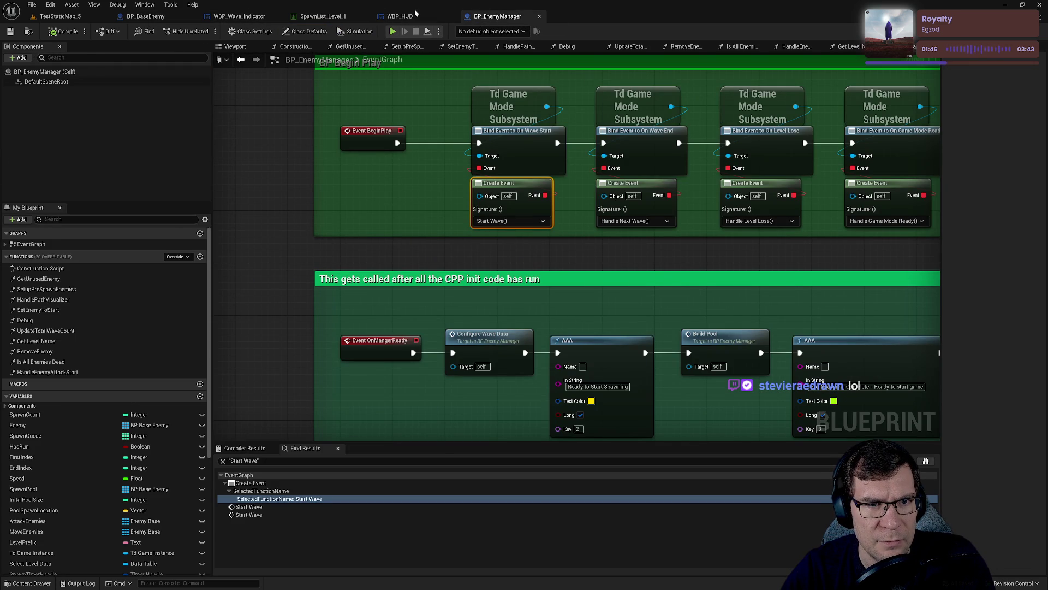
click(404, 16)
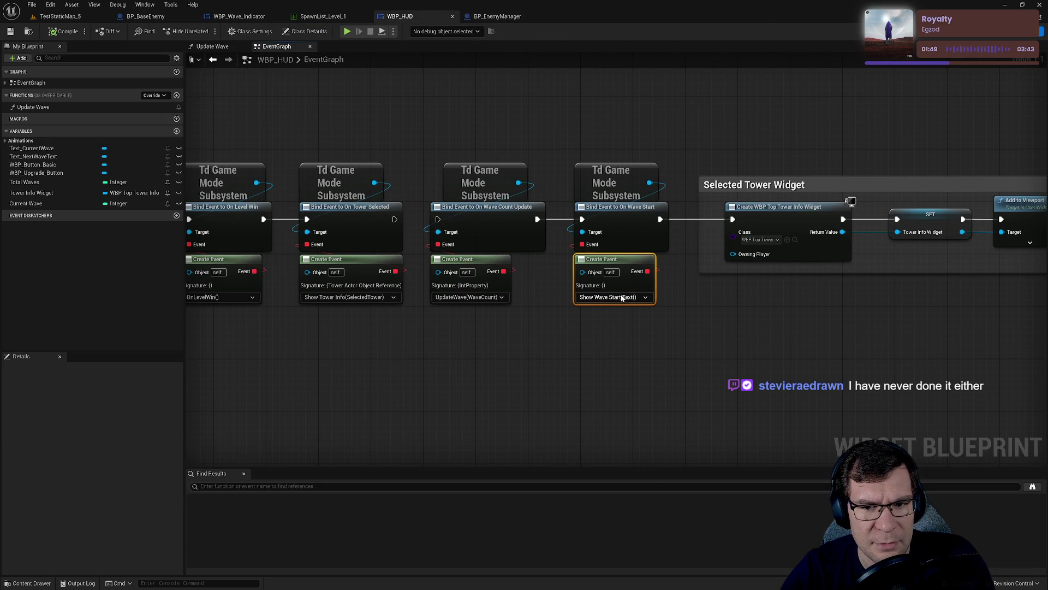
scroll(621, 270, down, 5)
scroll(550, 233, up, 2)
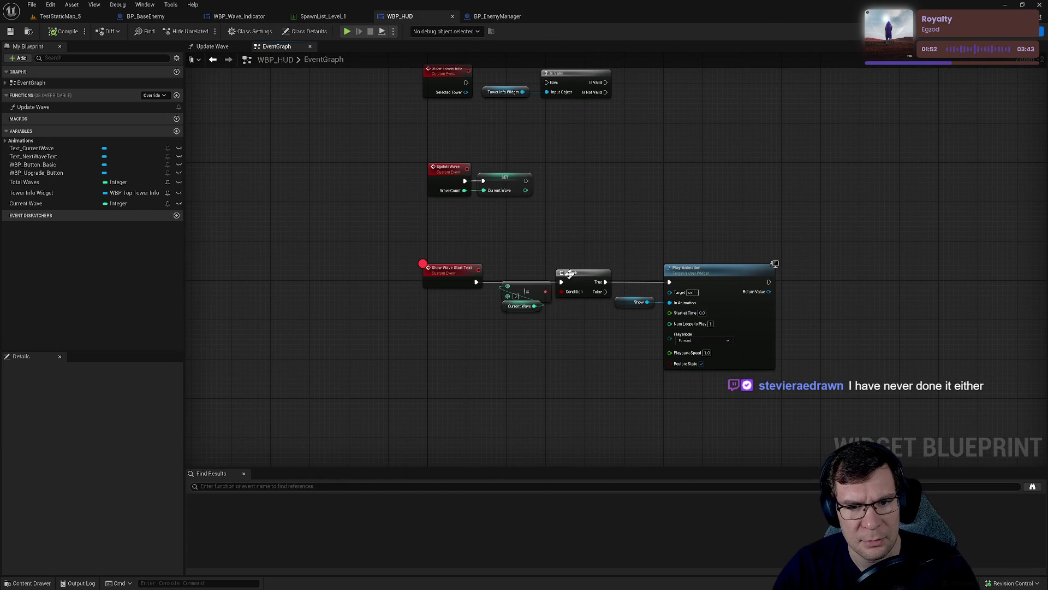
click(59, 16)
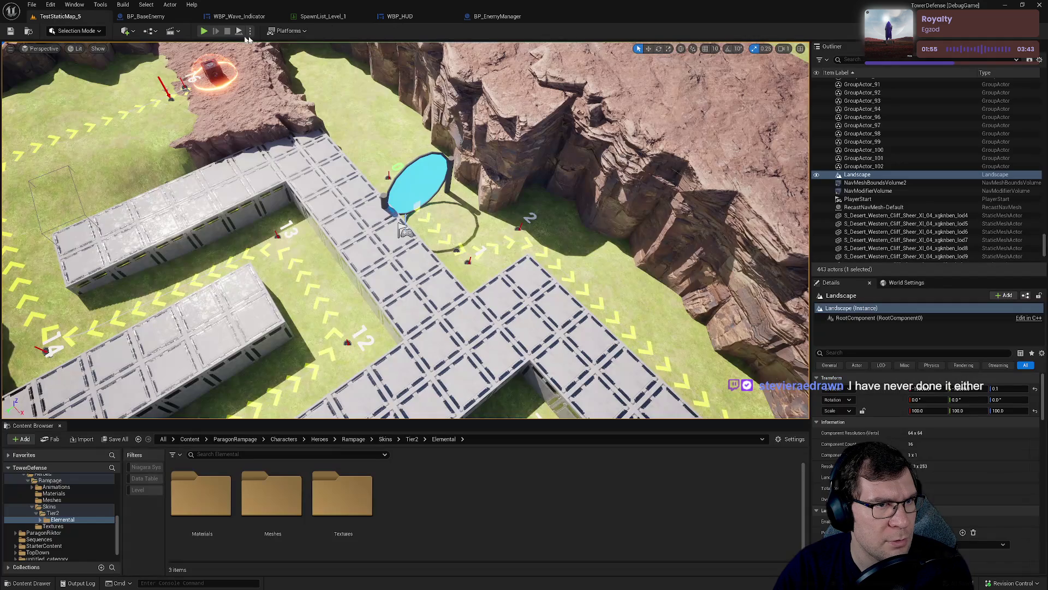
Start play mode and place fourteen gun towers beside the path.
key(alt+p)
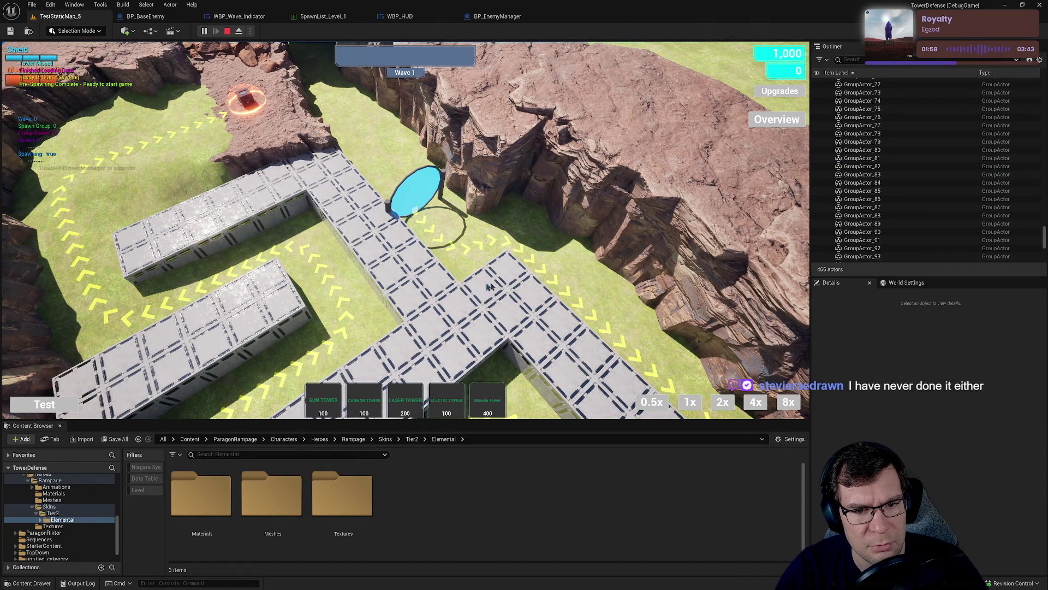
click(507, 268)
click(480, 284)
click(530, 290)
click(456, 307)
click(505, 312)
click(480, 334)
click(557, 318)
click(532, 343)
click(568, 374)
click(620, 374)
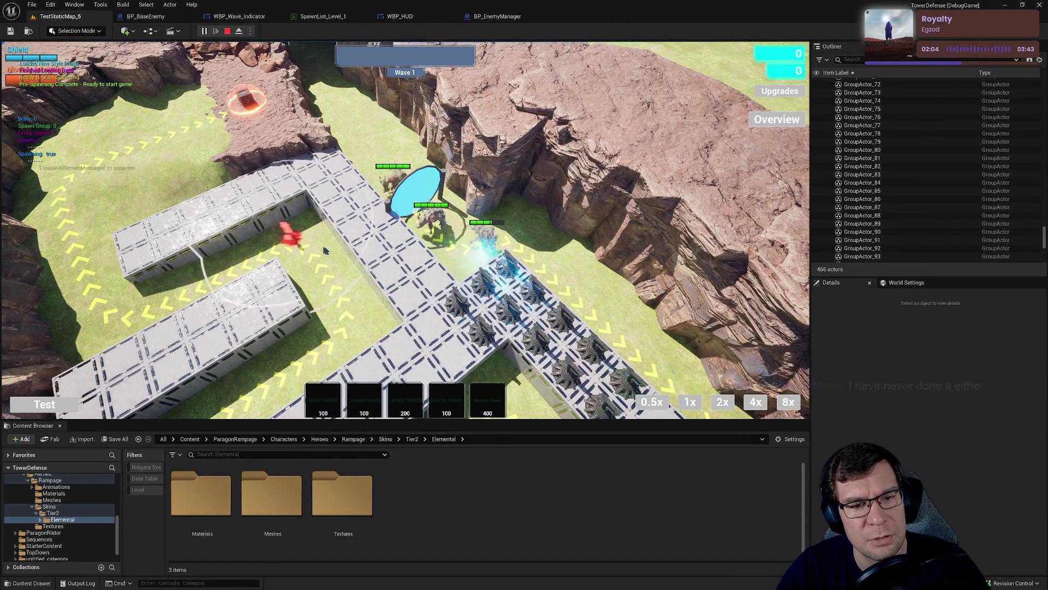
click(408, 294)
click(435, 278)
click(388, 270)
click(415, 251)
Move the camera up, place four more gun towers, and stop play.
key(w)
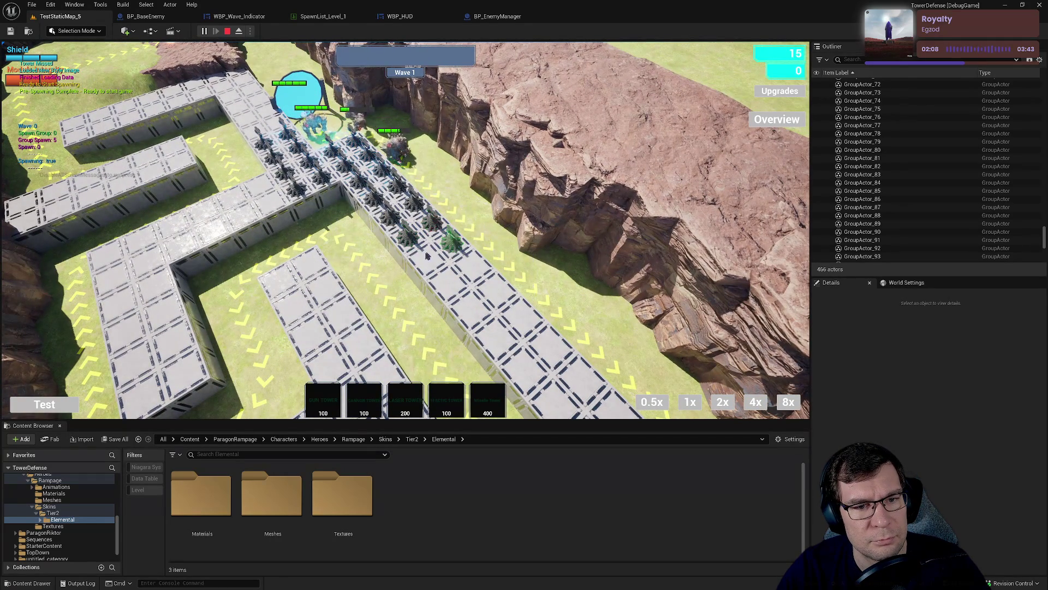
click(428, 256)
click(453, 268)
click(451, 284)
click(470, 309)
key(w)
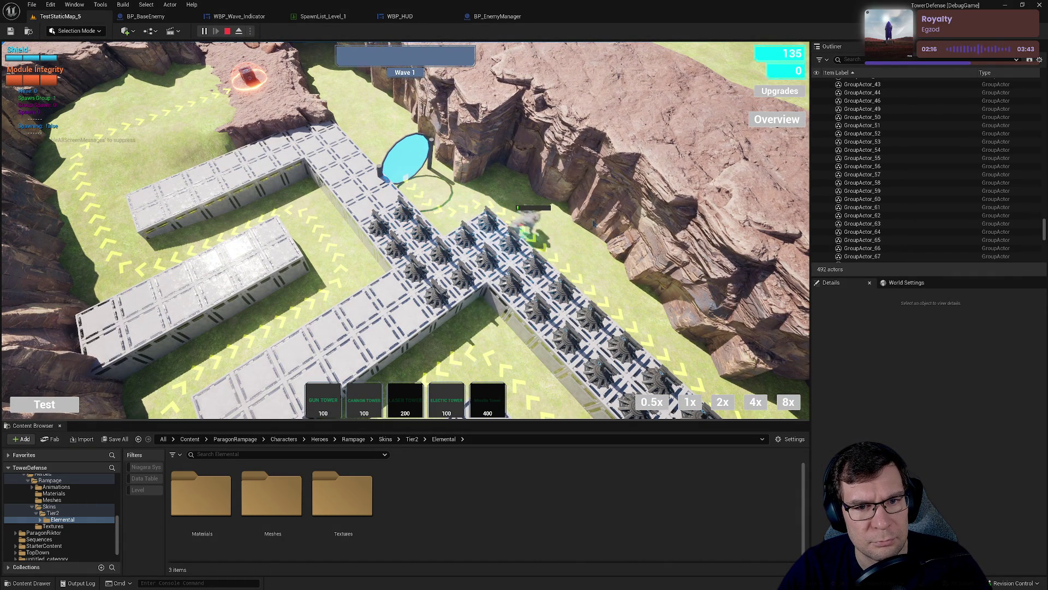
click(228, 31)
Check SpawnList_Level_1 and BP_EnemyManager, then bring WBP_HUD's Event Construct bindings into view.
click(341, 22)
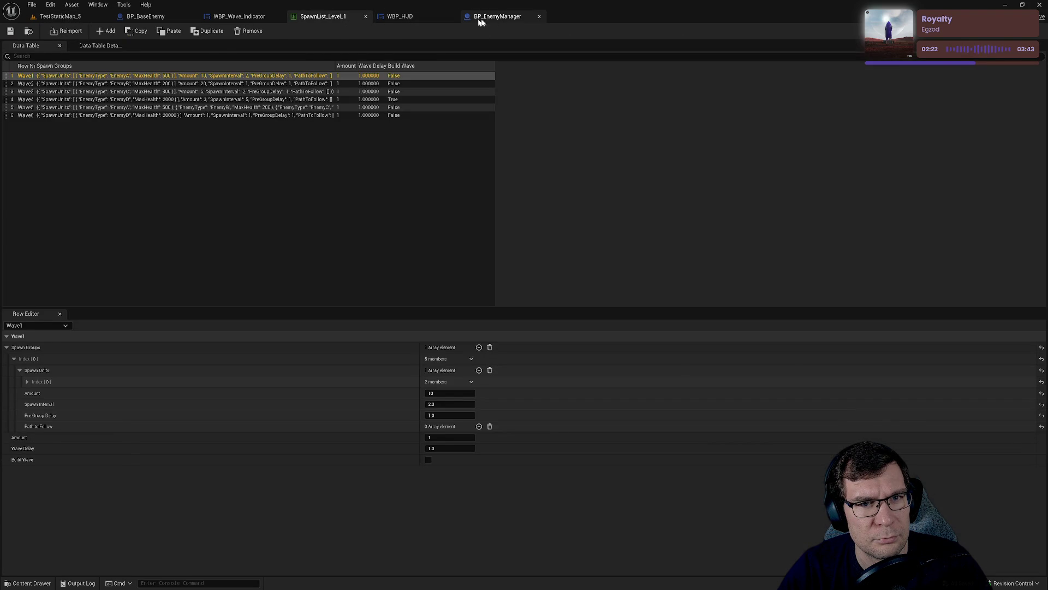
click(498, 16)
drag(486, 245, 454, 248)
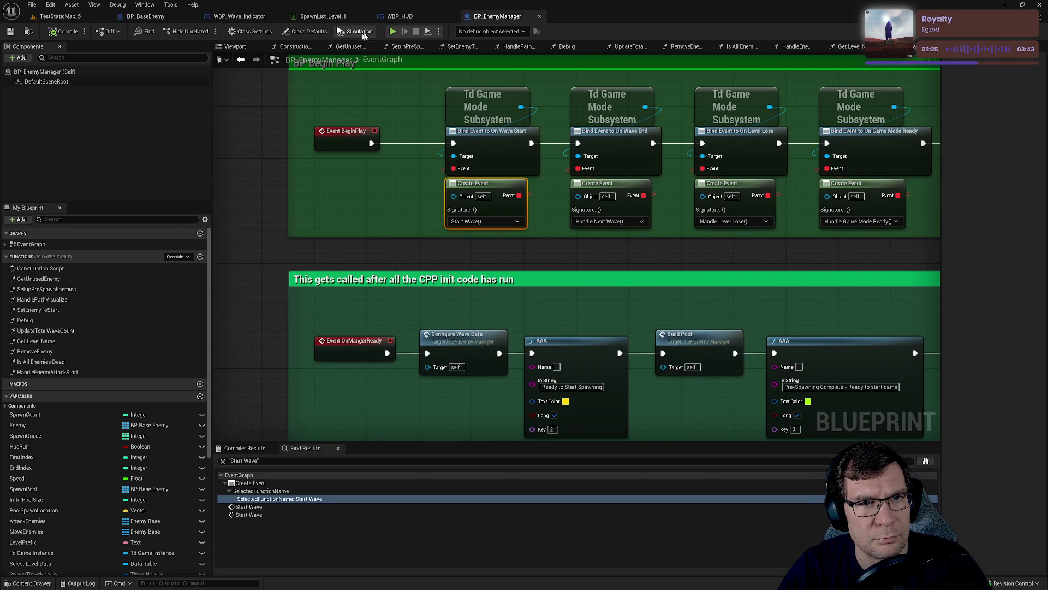
click(400, 16)
scroll(473, 362, up, 5)
mouse_move(441, 266)
mouse_down()
mouse_move(419, 297)
mouse_move(375, 189)
mouse_move(434, 159)
mouse_move(430, 233)
mouse_up()
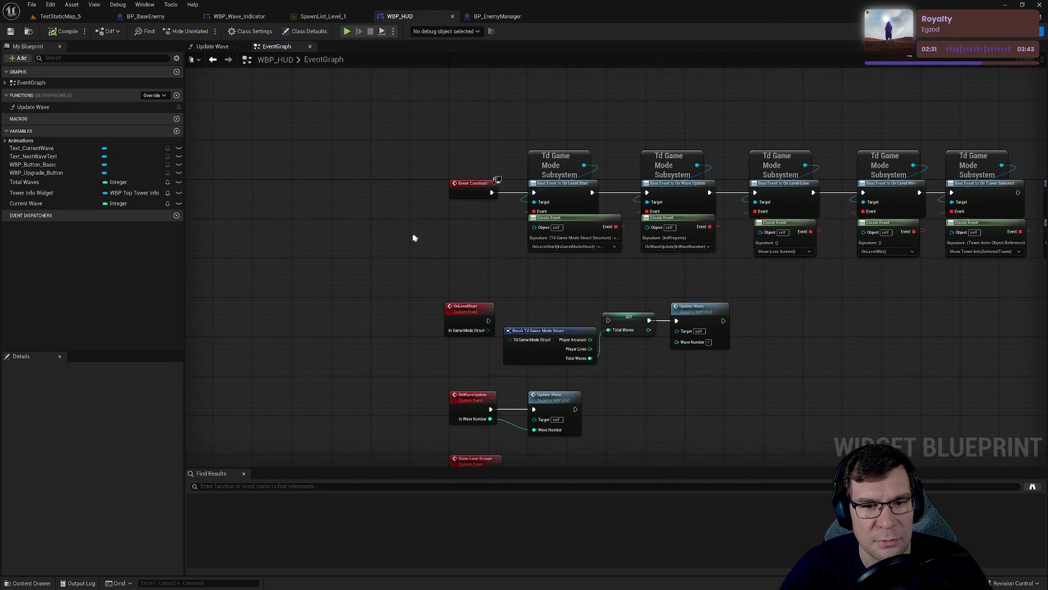